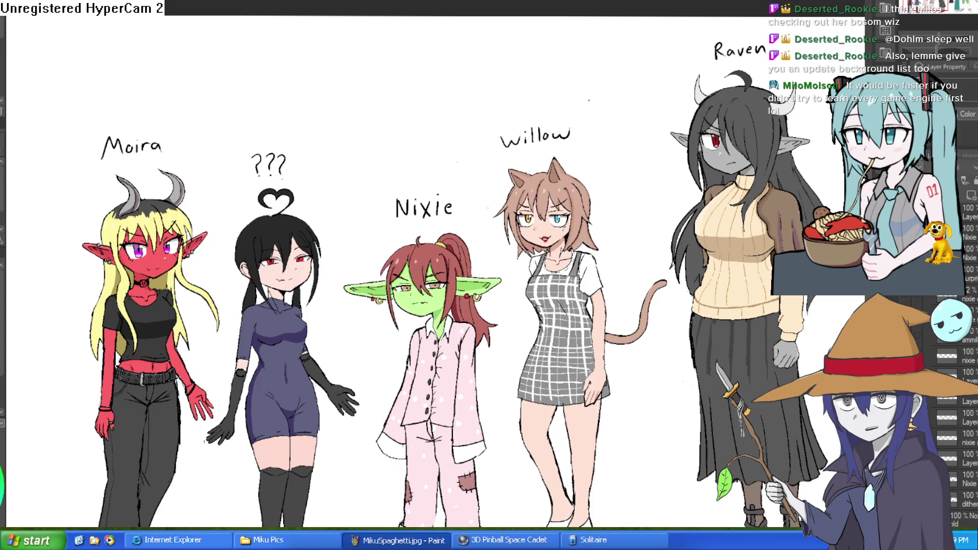
Return to GameMaker's Room1 and zoom around the layout.
{"action": "key", "text": "alt+Tab"}
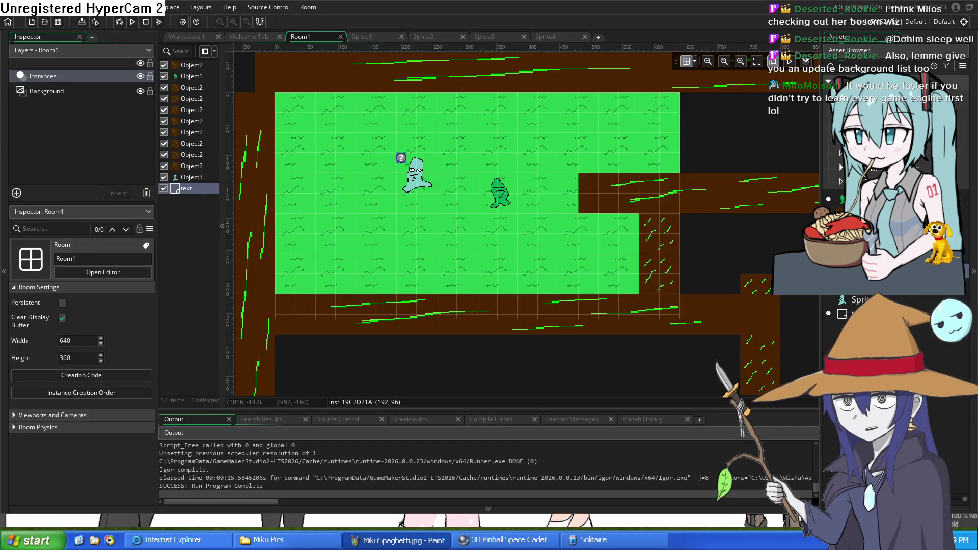
{"action": "scroll", "coordinate": [523, 159], "scroll_direction": "up", "scroll_amount": 3}
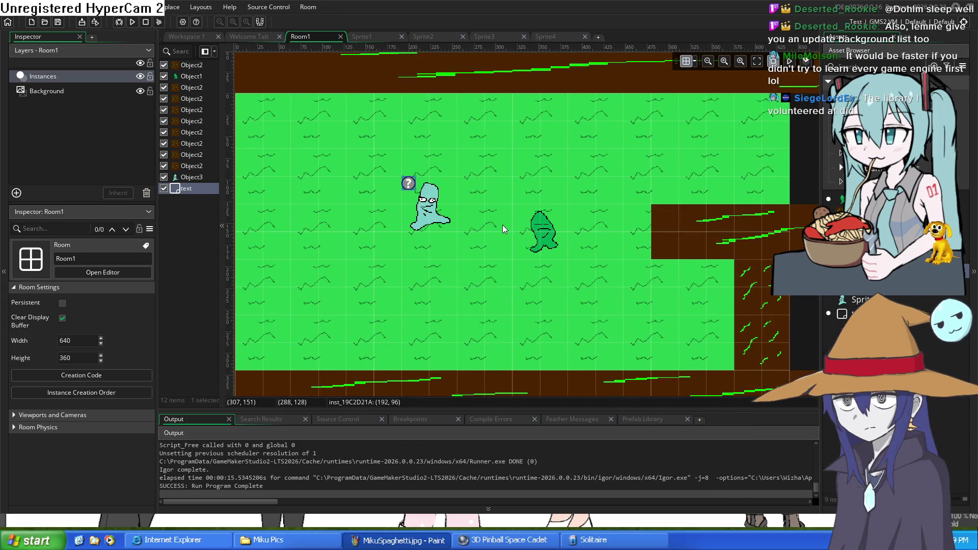
{"action": "scroll", "coordinate": [507, 183], "scroll_direction": "up", "scroll_amount": 3}
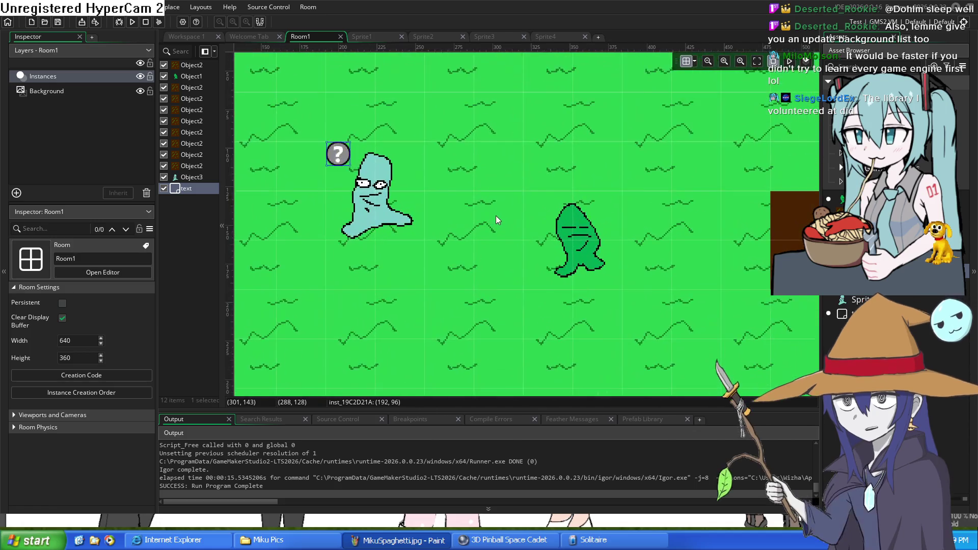
{"action": "scroll", "coordinate": [515, 171], "scroll_direction": "down", "scroll_amount": 4}
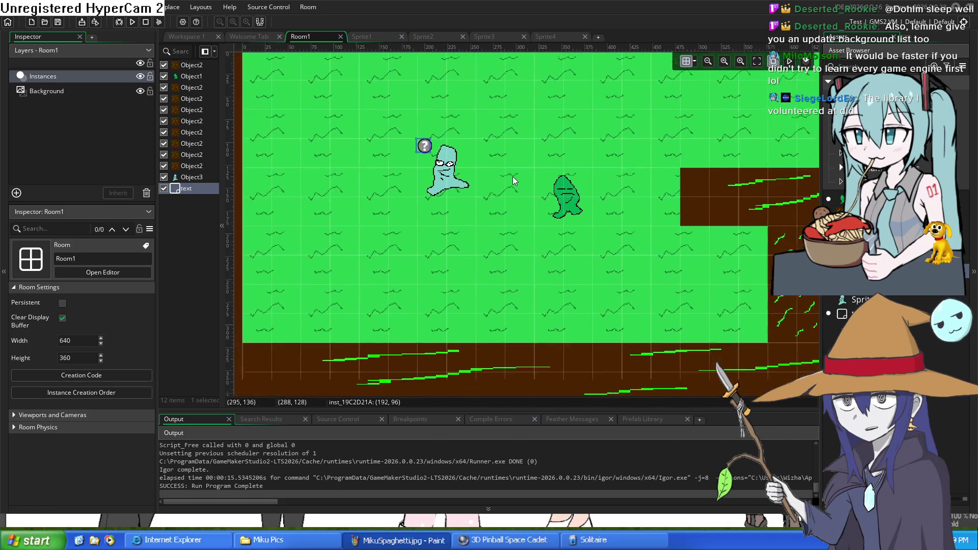
Look through the slime and grass sprite tabs, then open the text object's Draw event code.
{"action": "left_click", "coordinate": [362, 36]}
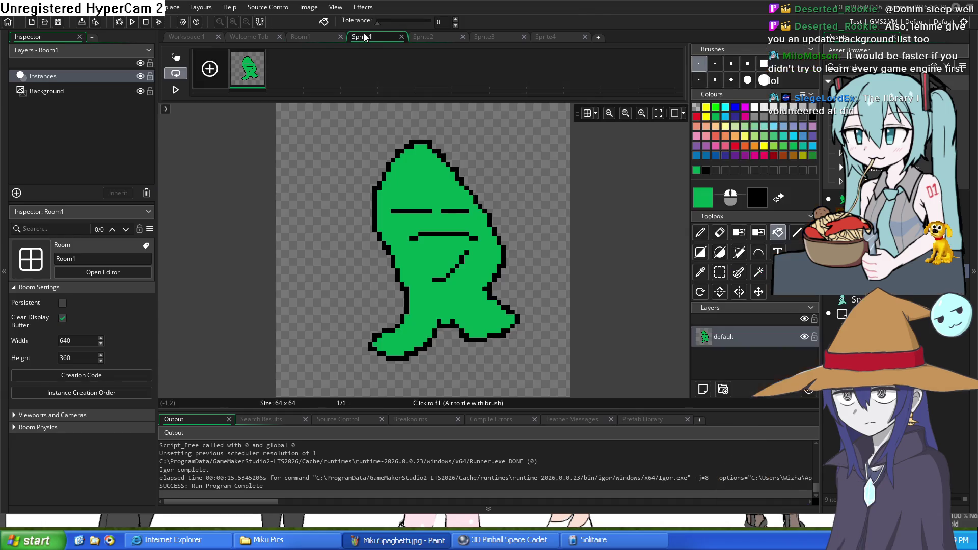
{"action": "left_click", "coordinate": [428, 36]}
{"action": "left_click", "coordinate": [306, 37]}
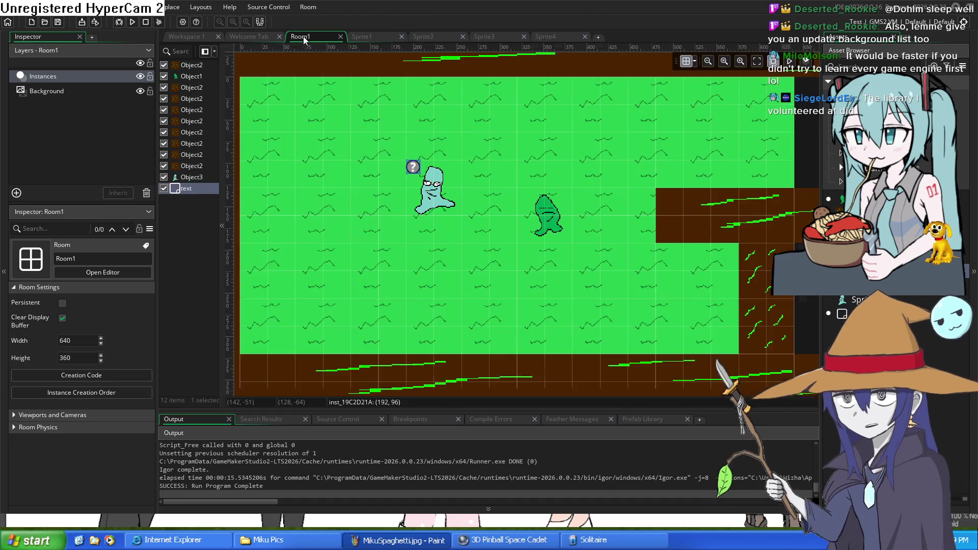
{"action": "left_click", "coordinate": [242, 38]}
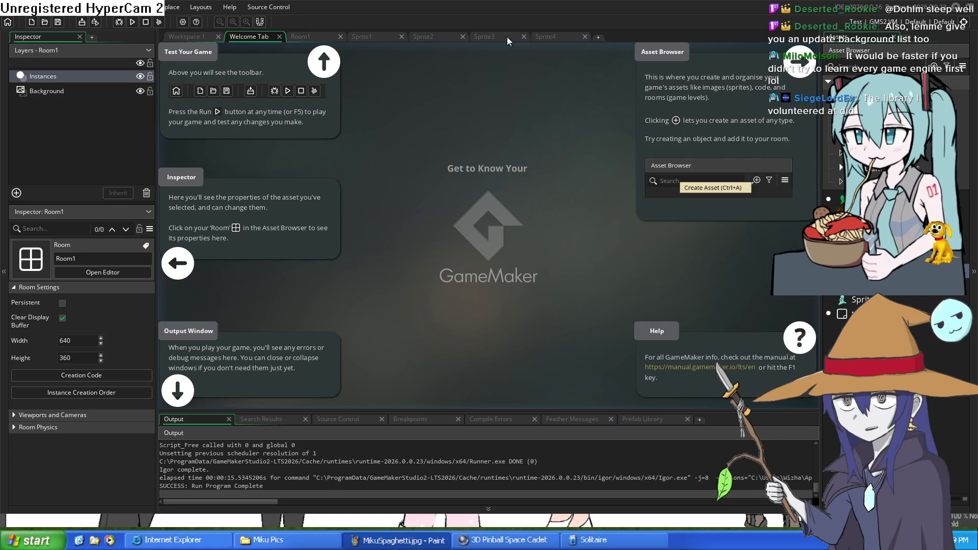
{"action": "left_click", "coordinate": [546, 36]}
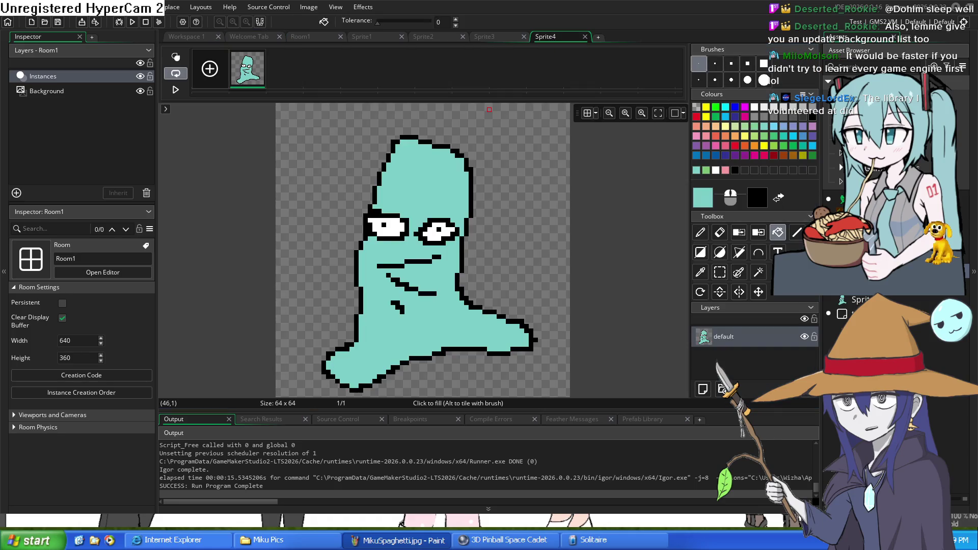
{"action": "double_click", "coordinate": [856, 314]}
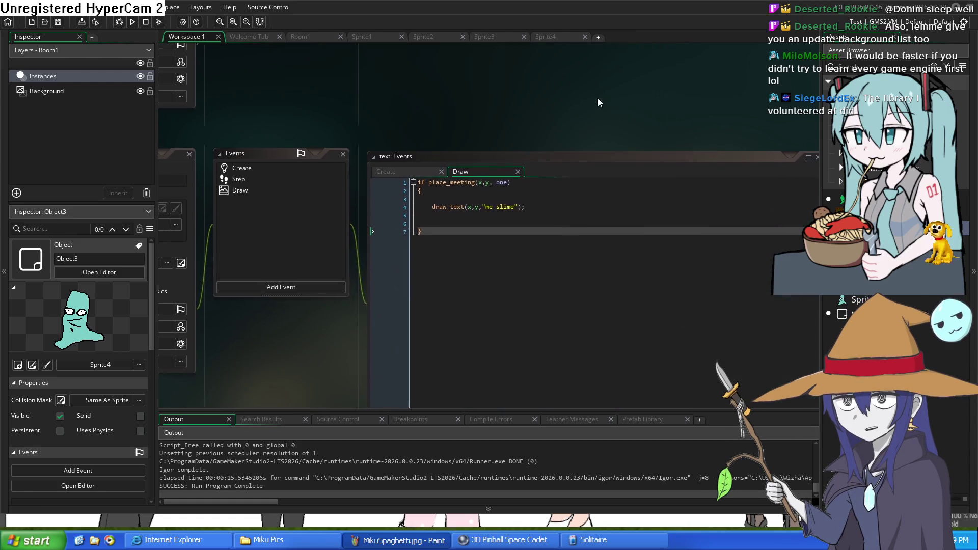
Compare the text object's Create and Draw event code.
{"action": "scroll", "coordinate": [426, 192], "scroll_direction": "up", "scroll_amount": 5}
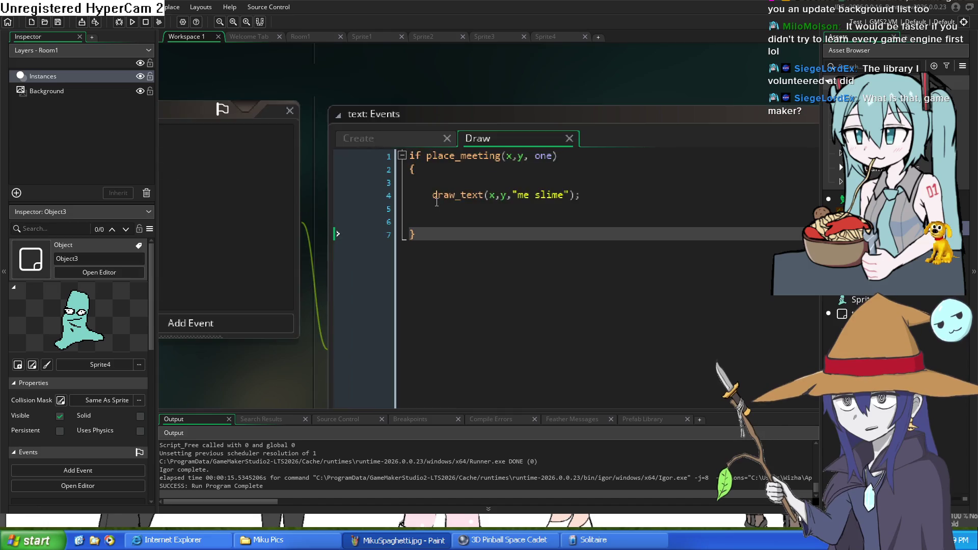
{"action": "left_click", "coordinate": [540, 215]}
{"action": "scroll", "coordinate": [540, 214], "scroll_direction": "down", "scroll_amount": 3}
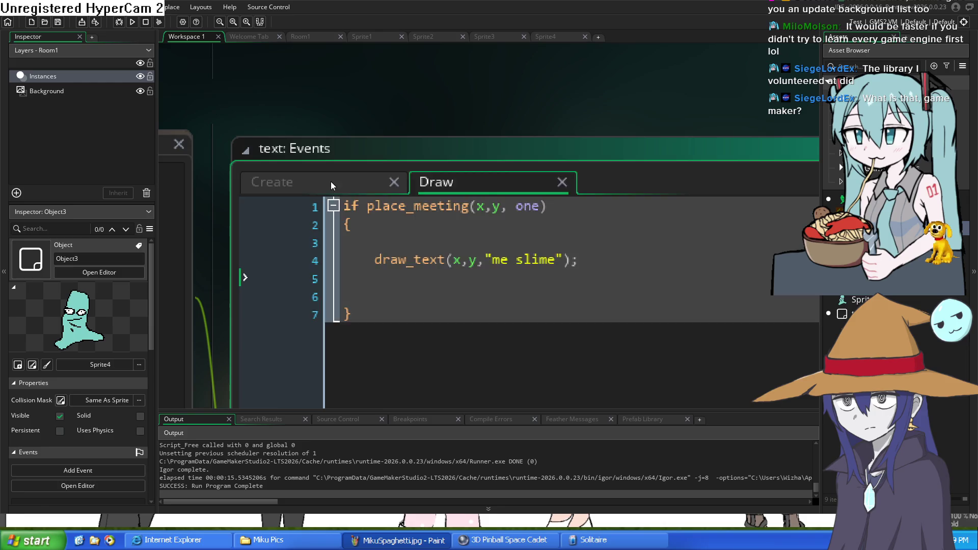
{"action": "left_click", "coordinate": [332, 184]}
{"action": "left_click", "coordinate": [460, 182]}
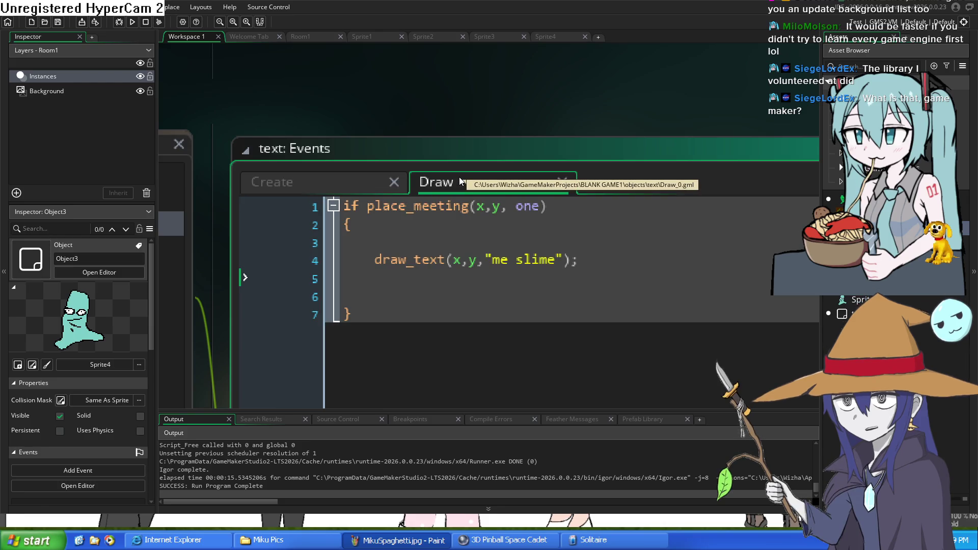
{"action": "left_click", "coordinate": [313, 181]}
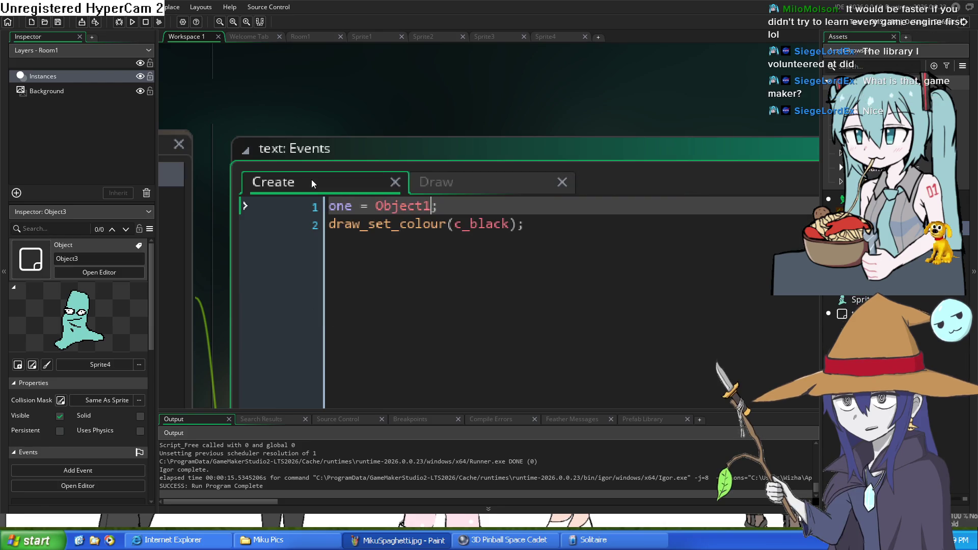
{"action": "left_click", "coordinate": [509, 183]}
{"action": "scroll", "coordinate": [510, 248], "scroll_direction": "down", "scroll_amount": 1}
{"action": "scroll", "coordinate": [455, 233], "scroll_direction": "up", "scroll_amount": 2}
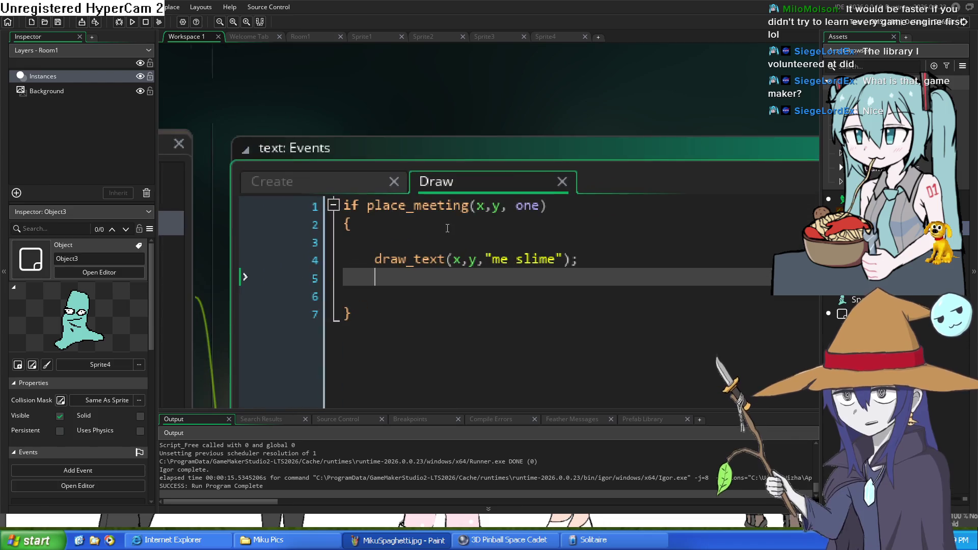
Select the whole Draw event code to review it, then clear the selection.
{"action": "left_click", "coordinate": [326, 202]}
{"action": "mouse_move", "coordinate": [326, 203]}
{"action": "left_mouse_down"}
{"action": "mouse_move", "coordinate": [489, 290]}
{"action": "mouse_move", "coordinate": [545, 354]}
{"action": "left_mouse_up"}
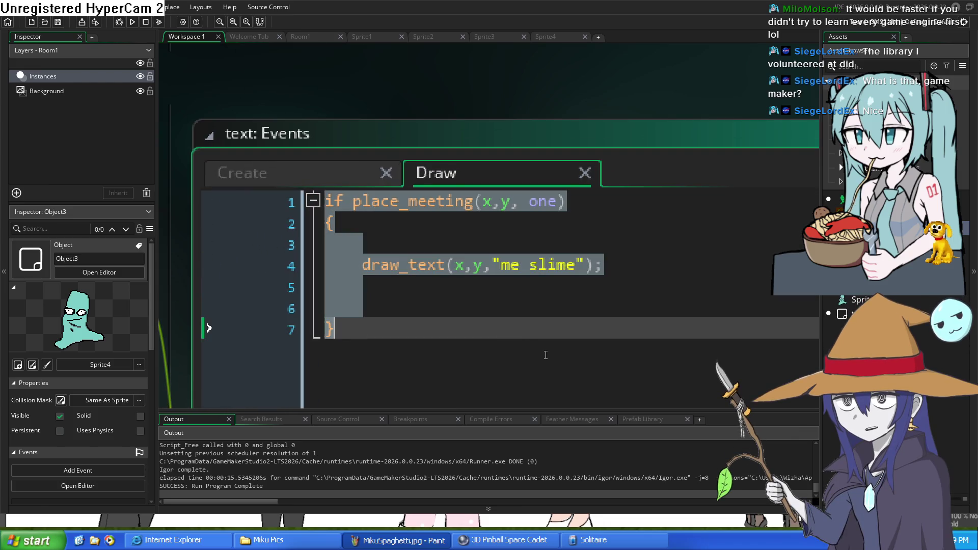
{"action": "left_click", "coordinate": [559, 371]}
{"action": "scroll", "coordinate": [541, 301], "scroll_direction": "down", "scroll_amount": 3}
{"action": "scroll", "coordinate": [522, 254], "scroll_direction": "up", "scroll_amount": 3}
{"action": "scroll", "coordinate": [522, 253], "scroll_direction": "down", "scroll_amount": 3}
Insert a comma after 'me' so the string reads 'me, slime', then launch the game.
{"action": "left_click", "coordinate": [518, 259]}
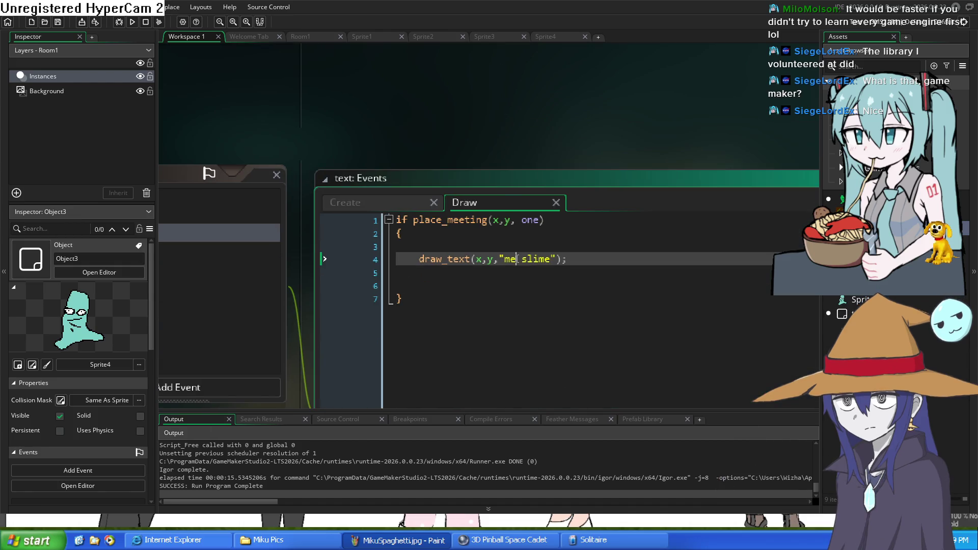
{"action": "scroll", "coordinate": [524, 253], "scroll_direction": "up", "scroll_amount": 2}
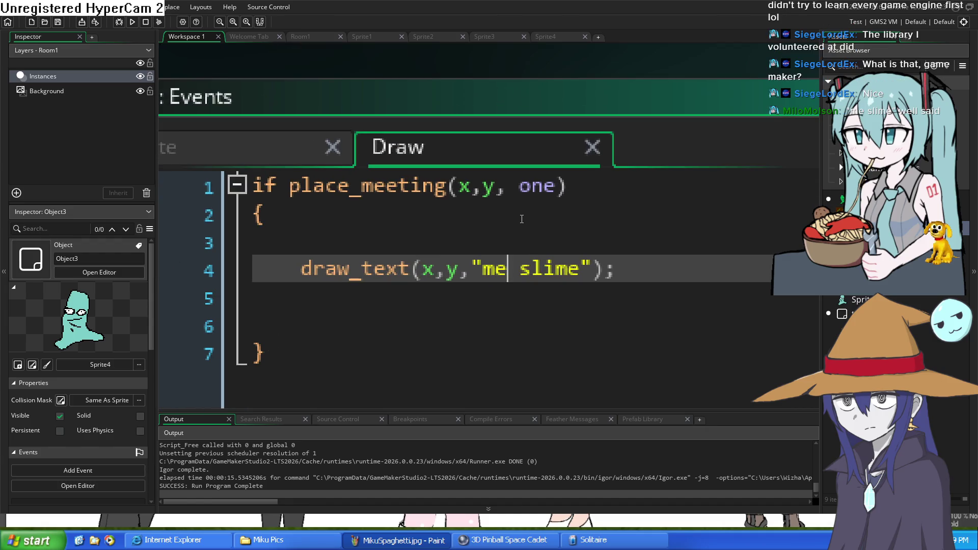
{"action": "type", "text": ","}
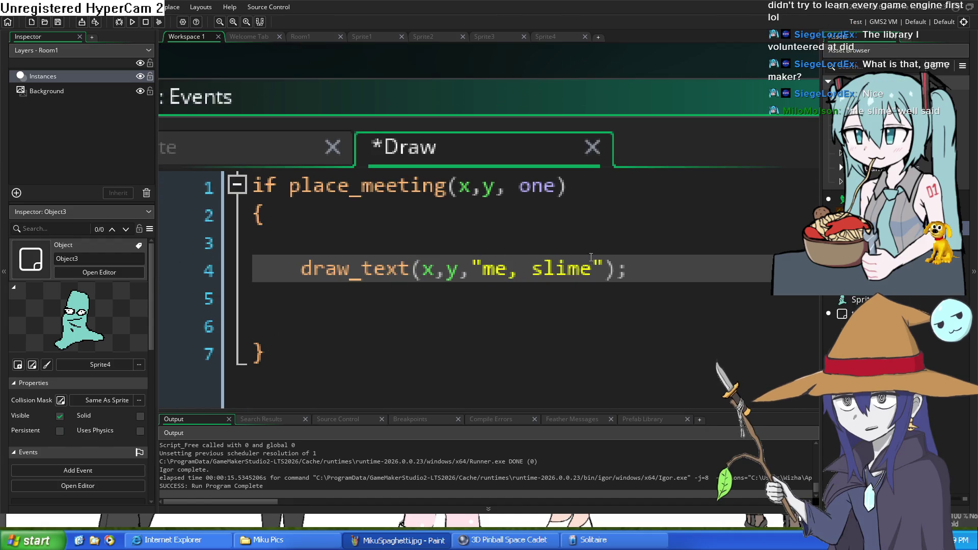
{"action": "scroll", "coordinate": [600, 254], "scroll_direction": "down", "scroll_amount": 1}
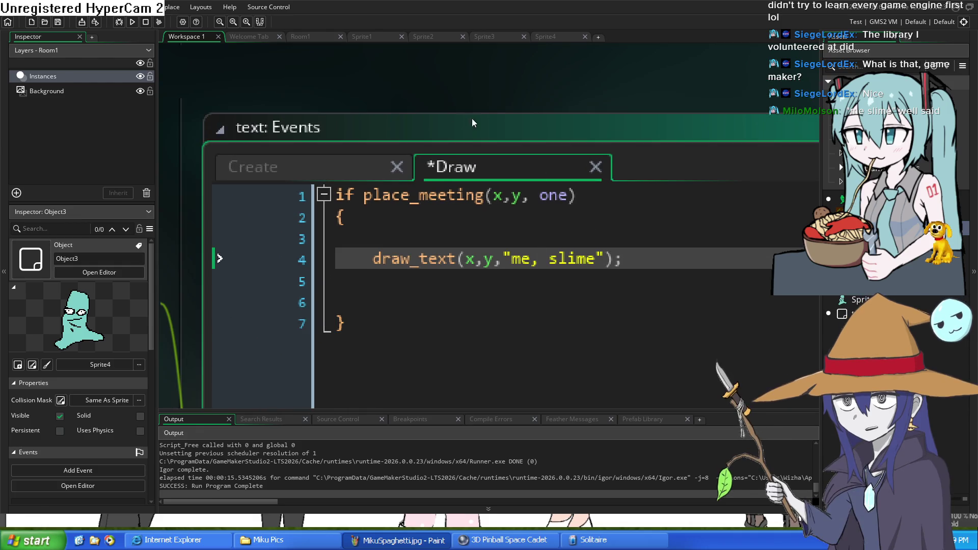
{"action": "left_click", "coordinate": [134, 22]}
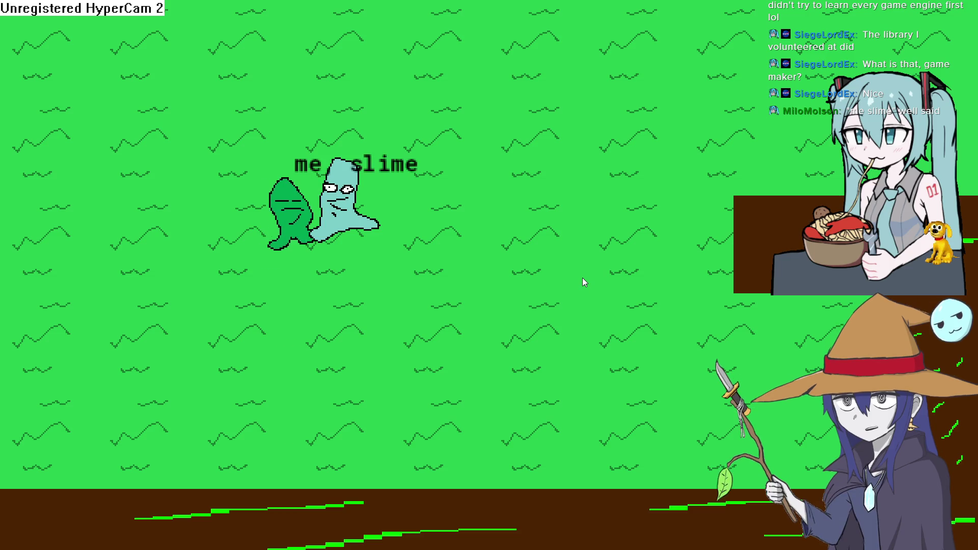
Steer the green slime beside the blue slime to test the label, then down to the bottom.
{"action": "key", "text": "Down"}
{"action": "key", "text": "Left"}
{"action": "key", "text": "Right"}
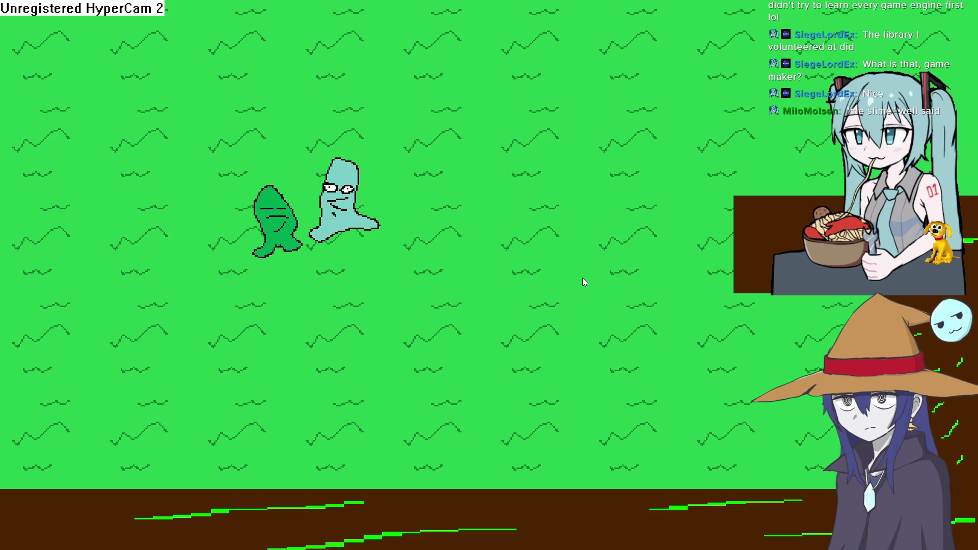
{"action": "key", "text": "Left"}
{"action": "key", "text": "Right"}
{"action": "key", "text": "Right"}
{"action": "key", "text": "Right"}
Walk the green slime around the top and sides of the room, then exit full screen and close the game.
{"action": "key", "text": "Right"}
{"action": "key", "text": "Up"}
{"action": "key", "text": "Down"}
{"action": "key", "text": "Left"}
{"action": "key", "text": "Down"}
{"action": "key", "text": "Left"}
{"action": "key", "text": "Up"}
{"action": "key", "text": "Left"}
{"action": "key", "text": "Up"}
{"action": "key", "text": "Right"}
{"action": "key", "text": "Right"}
{"action": "key", "text": "Down"}
{"action": "key", "text": "Down"}
{"action": "key", "text": "Right"}
{"action": "key", "text": "Right"}
{"action": "key", "text": "Up"}
{"action": "key", "text": "Down"}
{"action": "key", "text": "Left"}
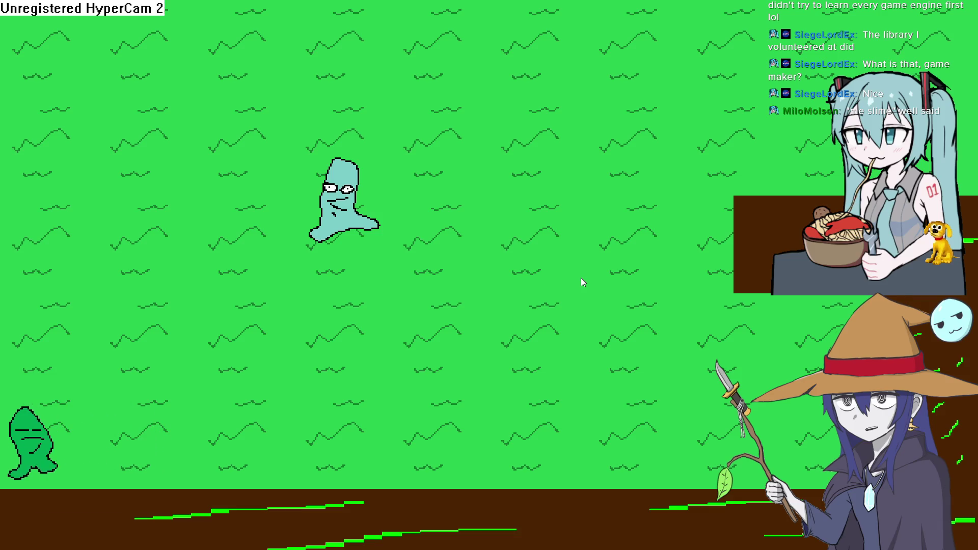
{"action": "key", "text": "Up"}
{"action": "key", "text": "Right"}
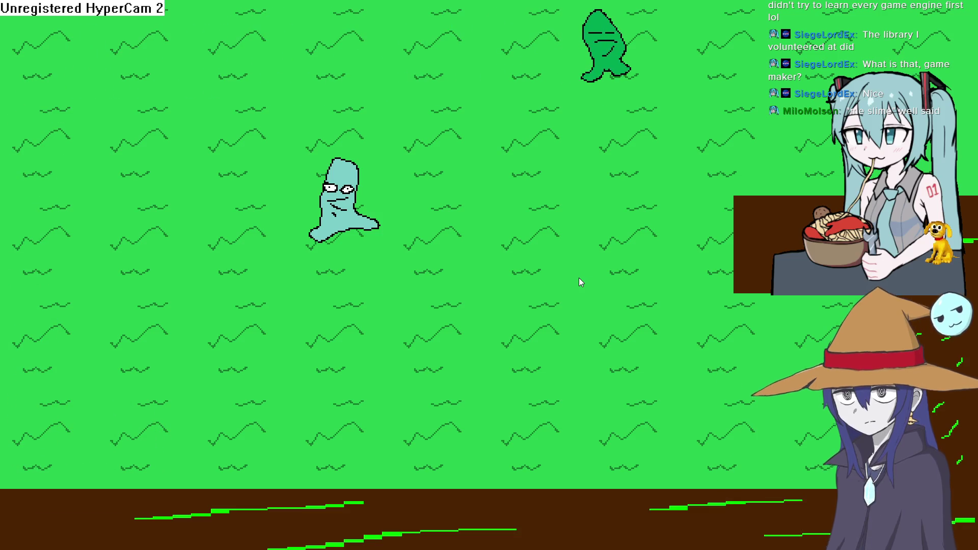
{"action": "key", "text": "Down"}
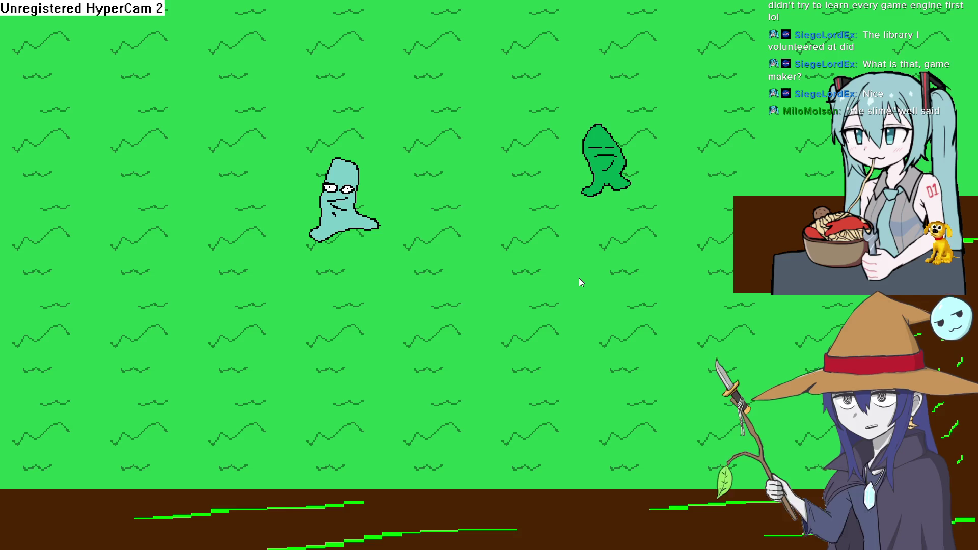
{"action": "key", "text": "Right"}
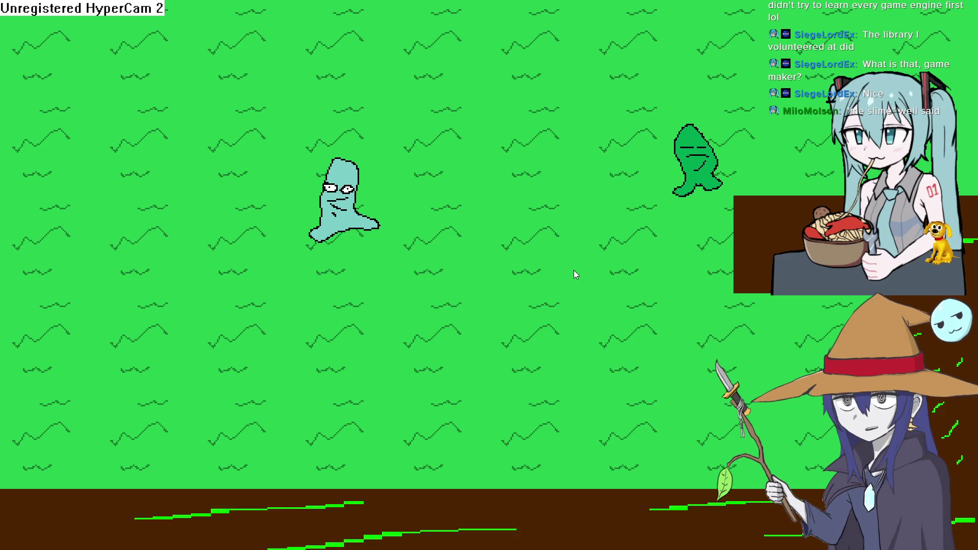
{"action": "key", "text": "alt+Return"}
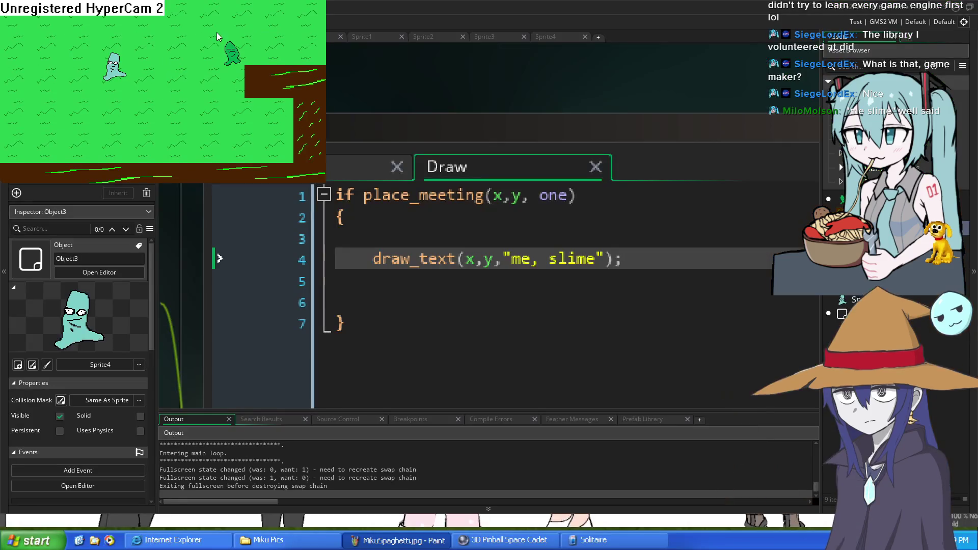
{"action": "key", "text": "alt+F4"}
Scroll through the Draw code and place the caret on the opening brace line.
{"action": "scroll", "coordinate": [391, 173], "scroll_direction": "down", "scroll_amount": 5}
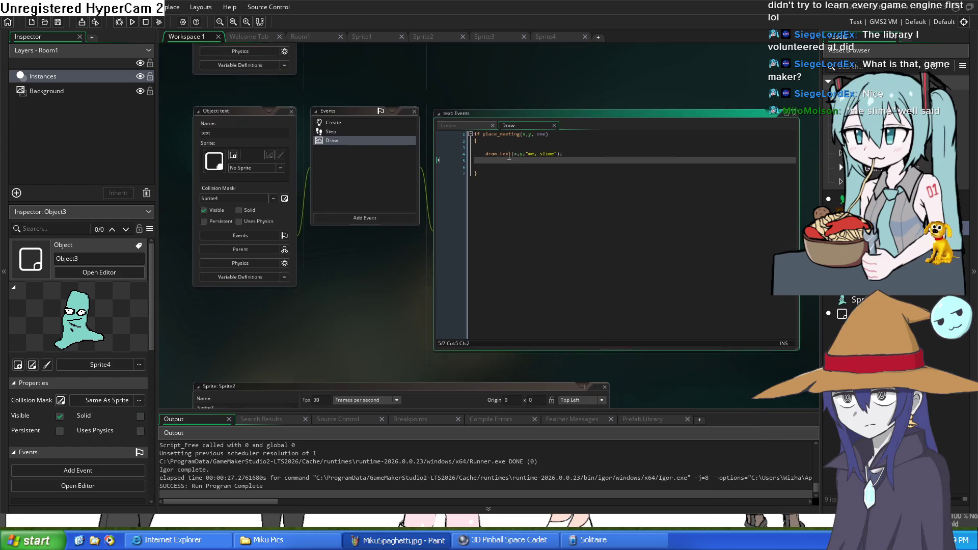
{"action": "left_click", "coordinate": [496, 155]}
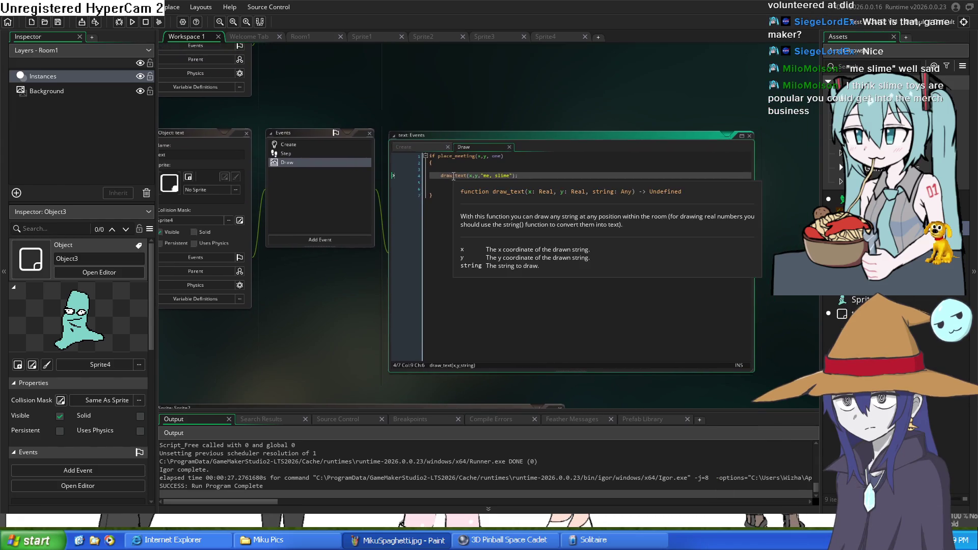
{"action": "scroll", "coordinate": [447, 164], "scroll_direction": "up", "scroll_amount": 3}
{"action": "left_click", "coordinate": [448, 164]}
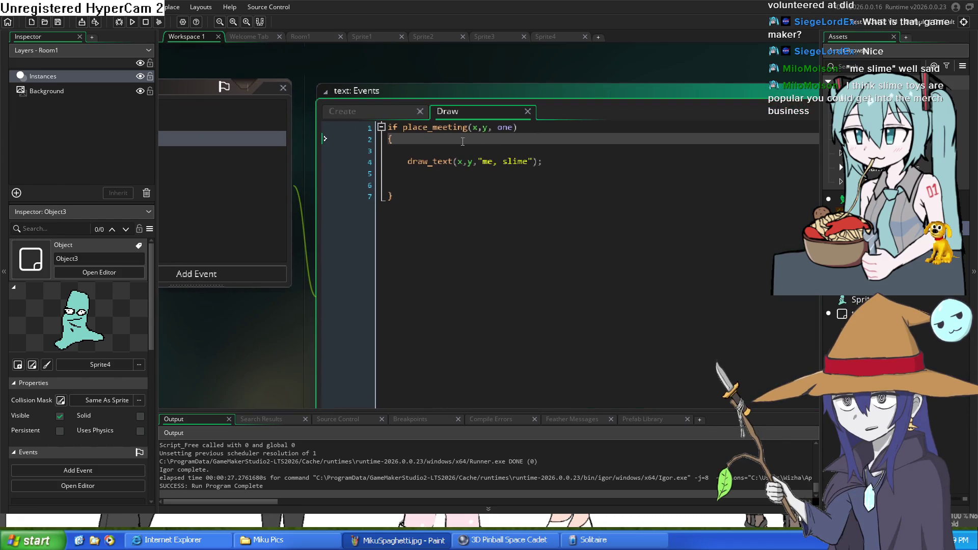
Peek at the Sprite1 and Sprite2 tabs and return to Room1.
{"action": "left_click", "coordinate": [323, 39]}
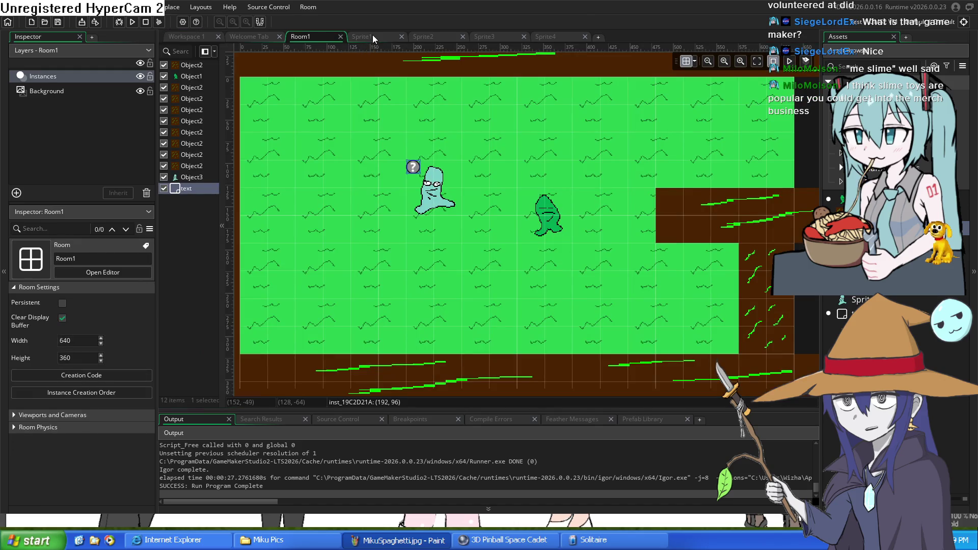
{"action": "left_click", "coordinate": [373, 38]}
{"action": "left_click", "coordinate": [442, 37]}
{"action": "left_click", "coordinate": [392, 38]}
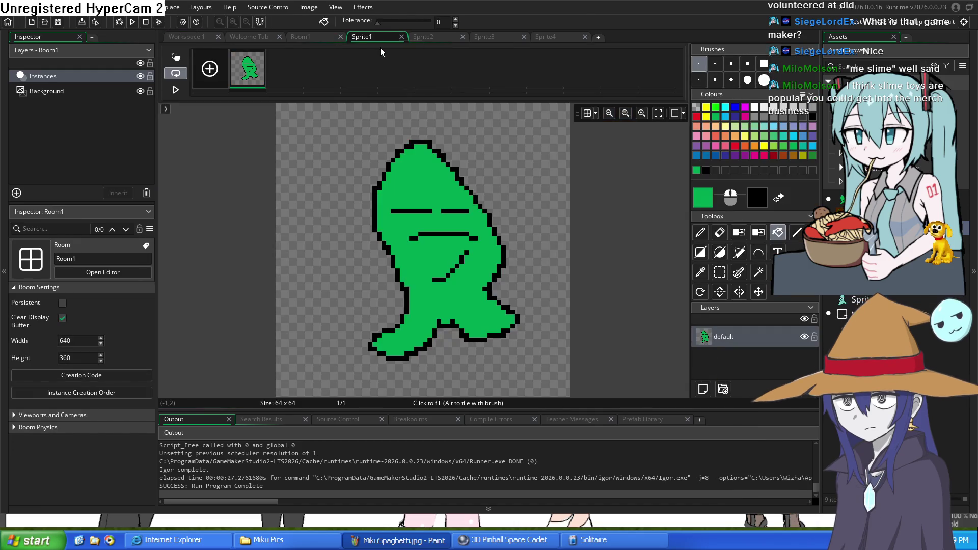
{"action": "left_click", "coordinate": [329, 39]}
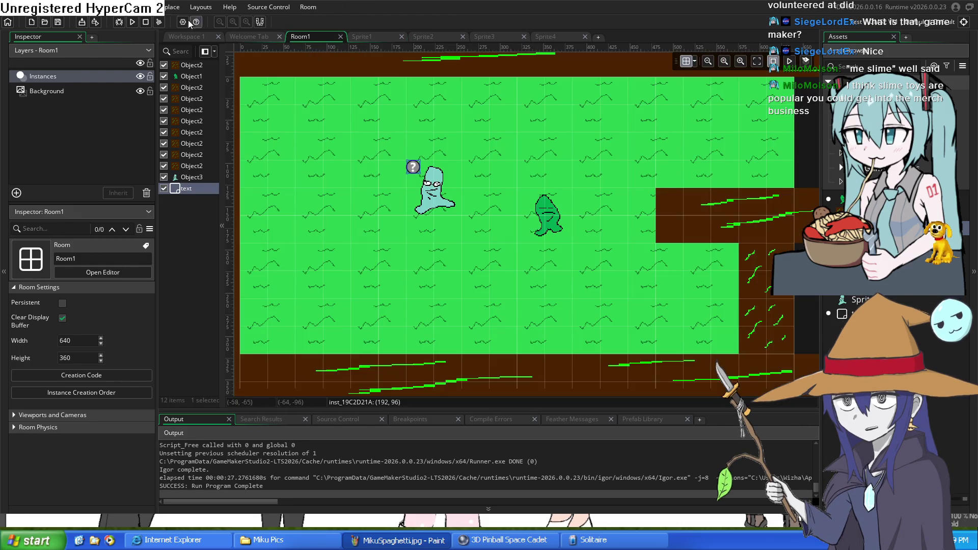
Switch to Workspace 1 with the object windows and zoom around it.
{"action": "left_click", "coordinate": [201, 41]}
{"action": "scroll", "coordinate": [361, 204], "scroll_direction": "up", "scroll_amount": 3}
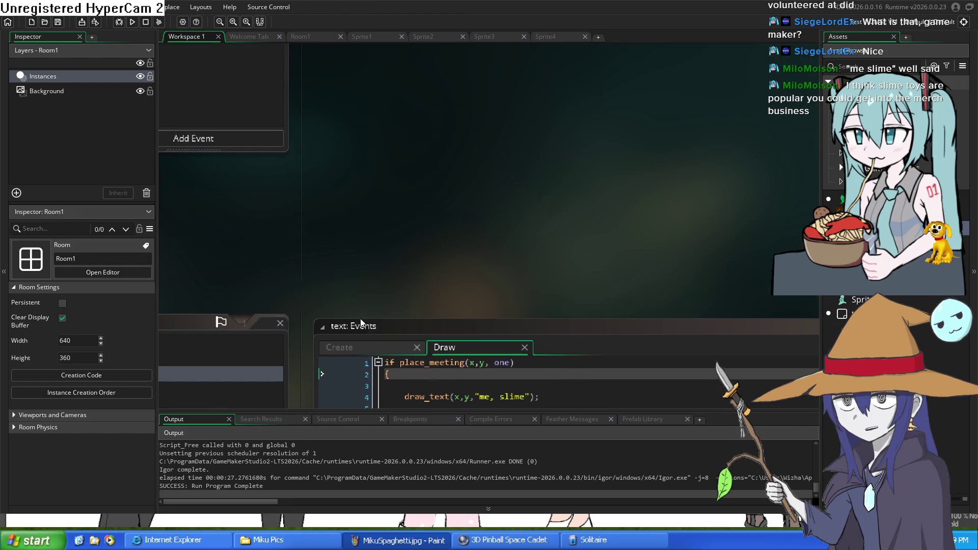
{"action": "scroll", "coordinate": [388, 193], "scroll_direction": "down", "scroll_amount": 3}
{"action": "scroll", "coordinate": [389, 189], "scroll_direction": "up", "scroll_amount": 8}
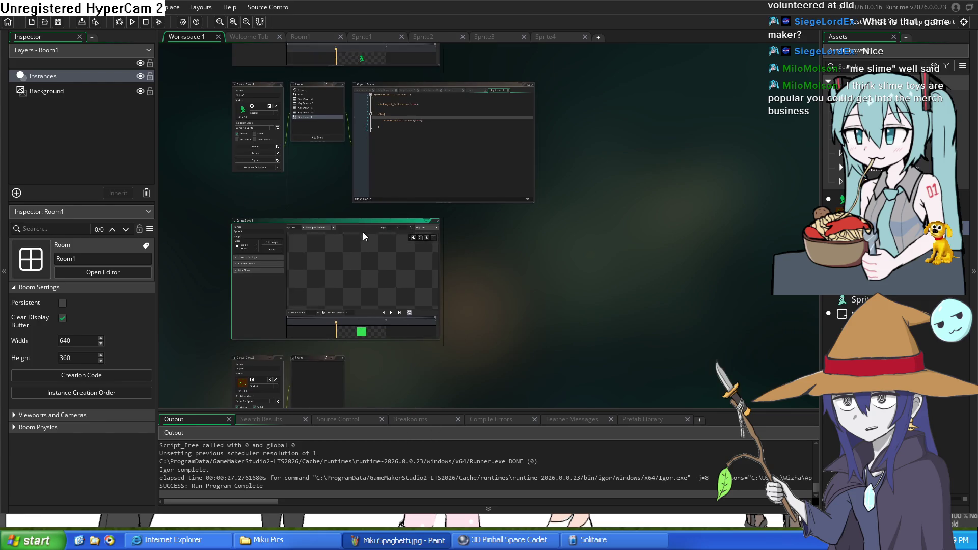
{"action": "scroll", "coordinate": [416, 141], "scroll_direction": "up", "scroll_amount": 3}
{"action": "scroll", "coordinate": [397, 199], "scroll_direction": "up", "scroll_amount": 5}
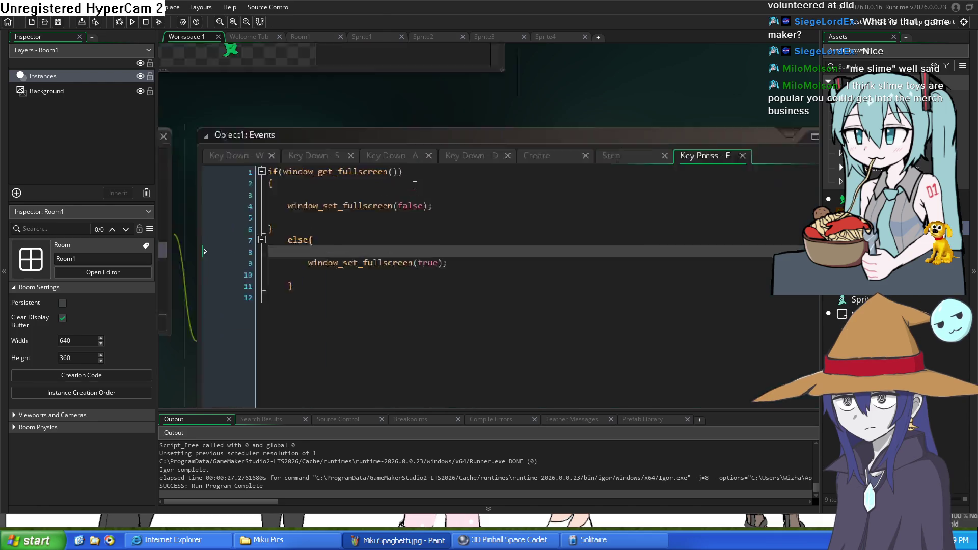
{"action": "scroll", "coordinate": [447, 241], "scroll_direction": "down", "scroll_amount": 2}
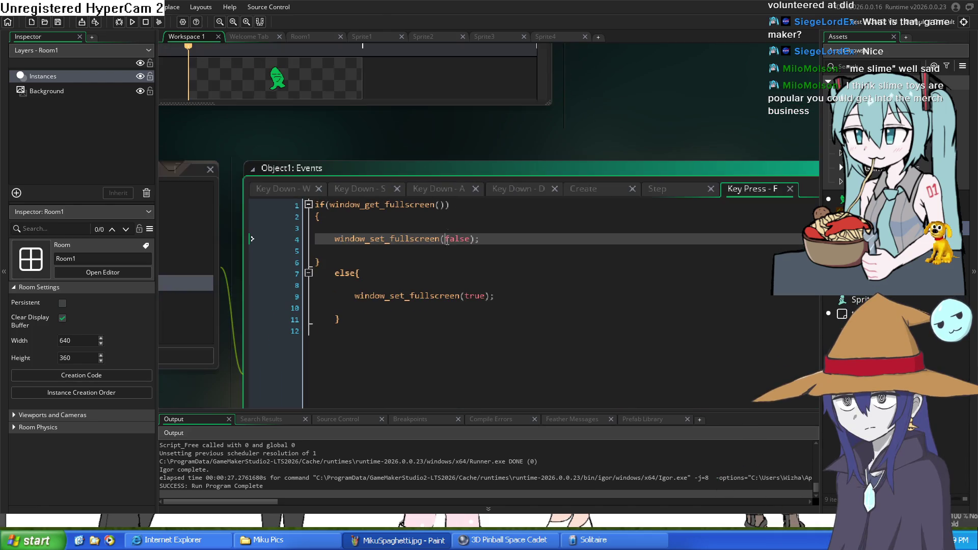
{"action": "scroll", "coordinate": [493, 151], "scroll_direction": "up", "scroll_amount": 5}
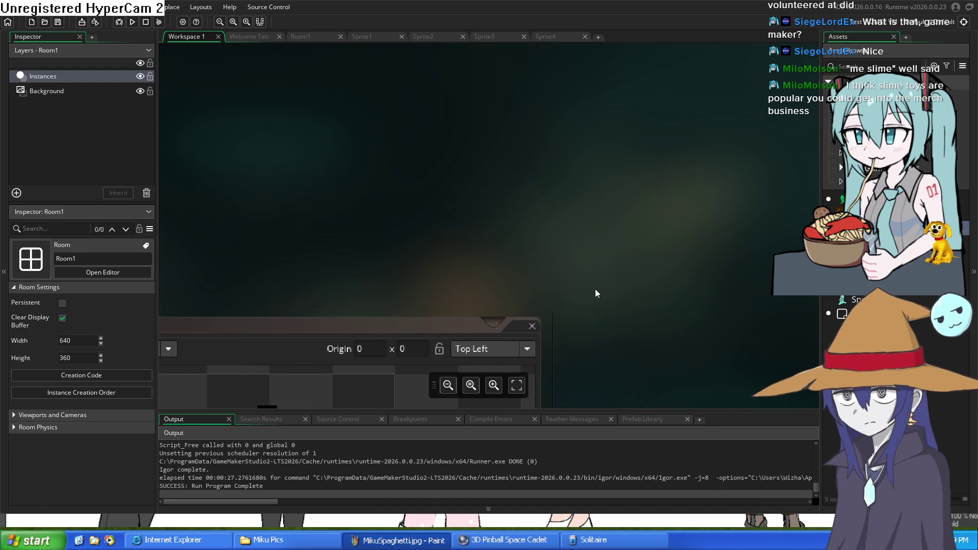
{"action": "scroll", "coordinate": [577, 135], "scroll_direction": "down", "scroll_amount": 5}
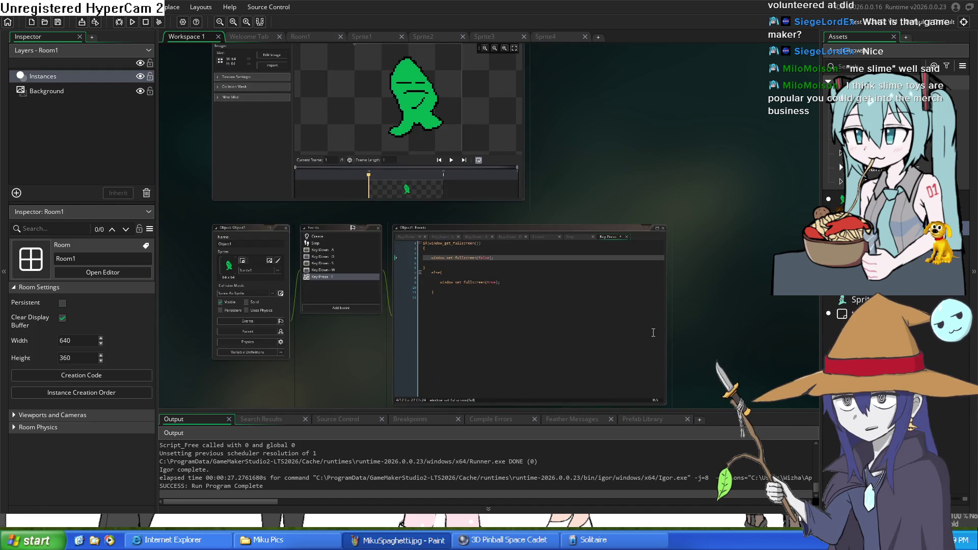
{"action": "scroll", "coordinate": [344, 172], "scroll_direction": "up", "scroll_amount": 5}
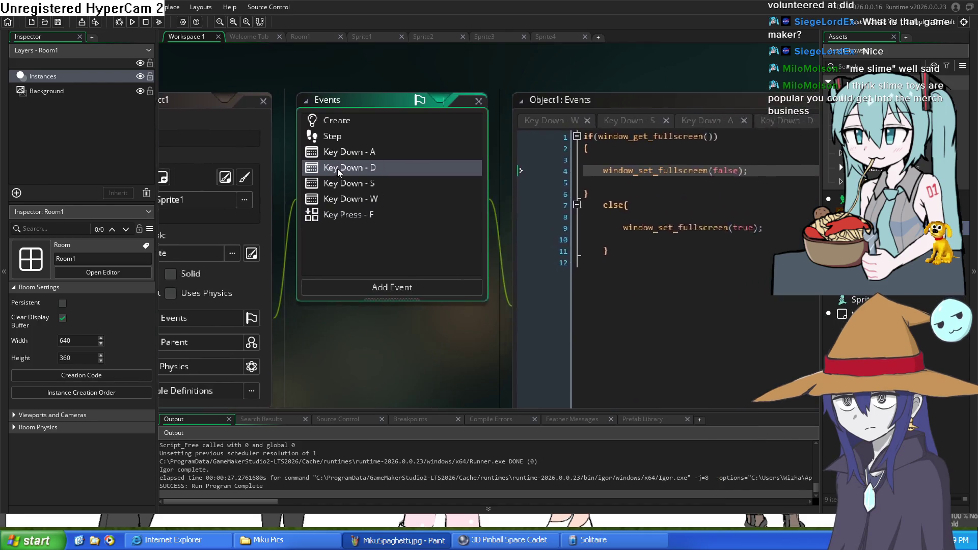
Review Object1's Create, Key Down - A and Key Down - D code and the move_and_collide reference.
{"action": "left_click", "coordinate": [323, 124]}
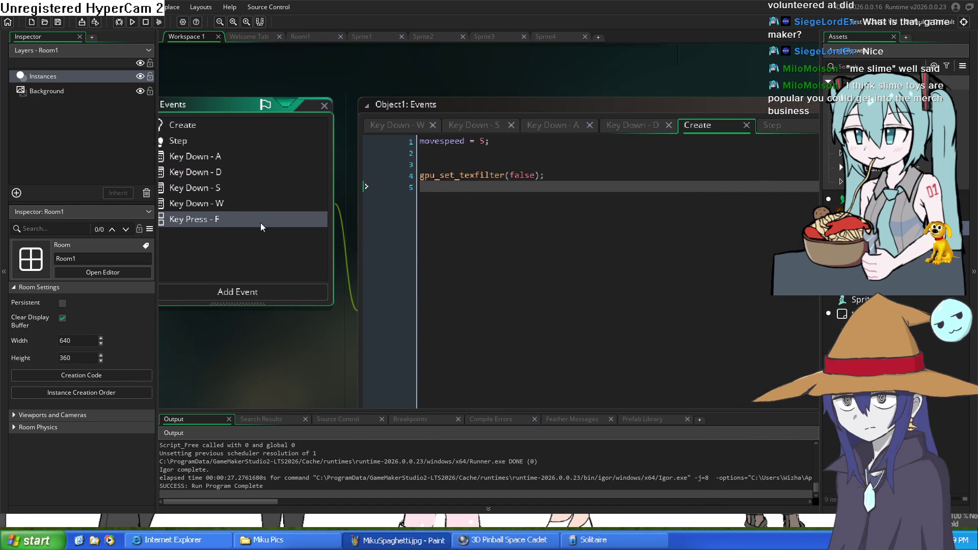
{"action": "left_click", "coordinate": [198, 159]}
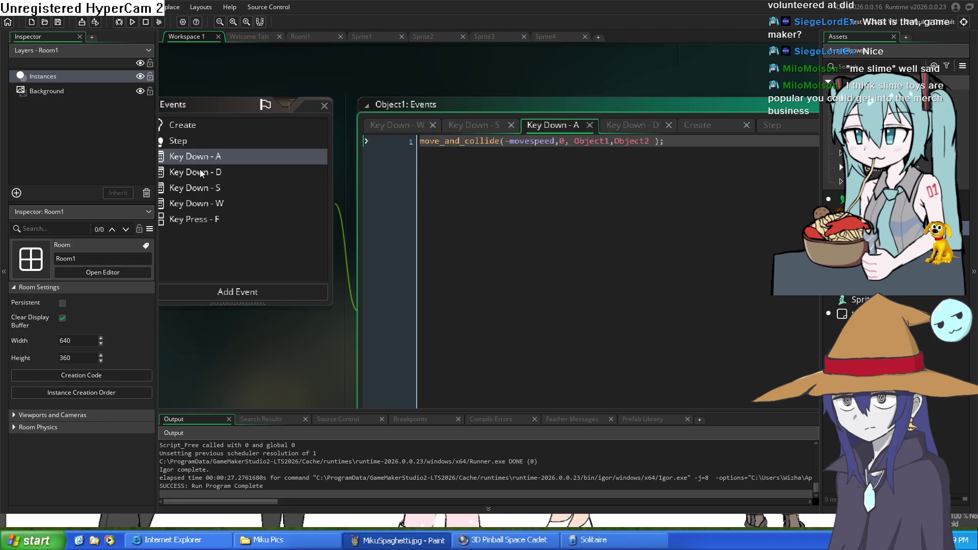
{"action": "left_click", "coordinate": [206, 173]}
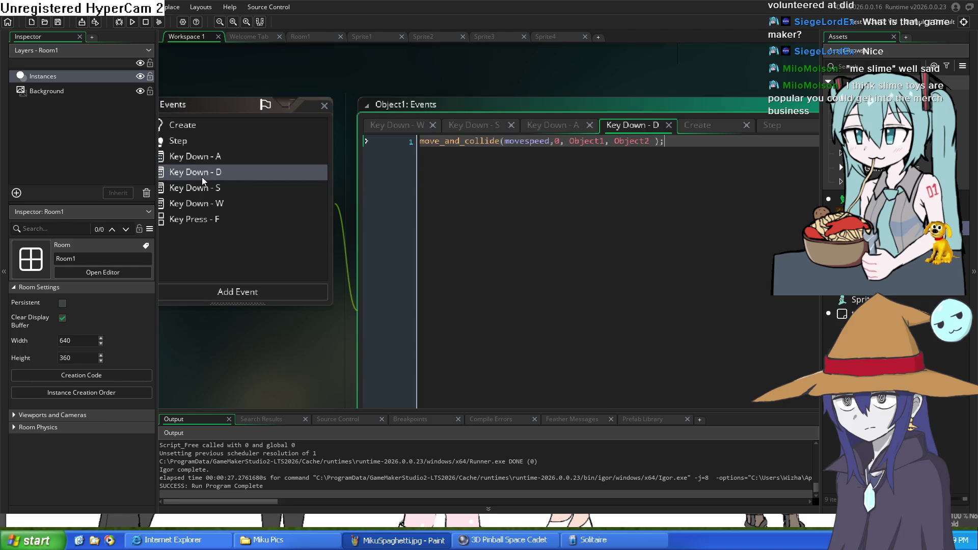
{"action": "left_click", "coordinate": [447, 139]}
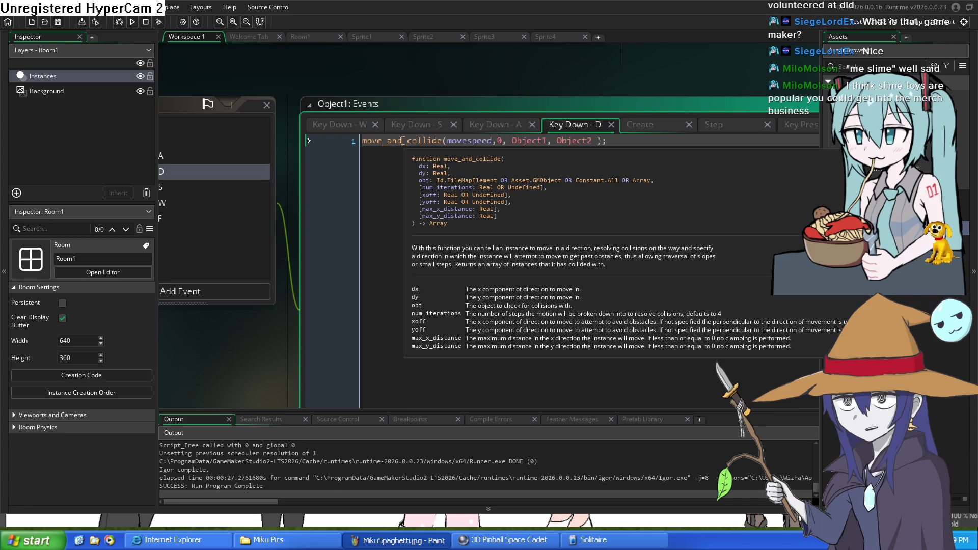
{"action": "left_click_drag", "start_coordinate": [404, 140], "coordinate": [301, 138]}
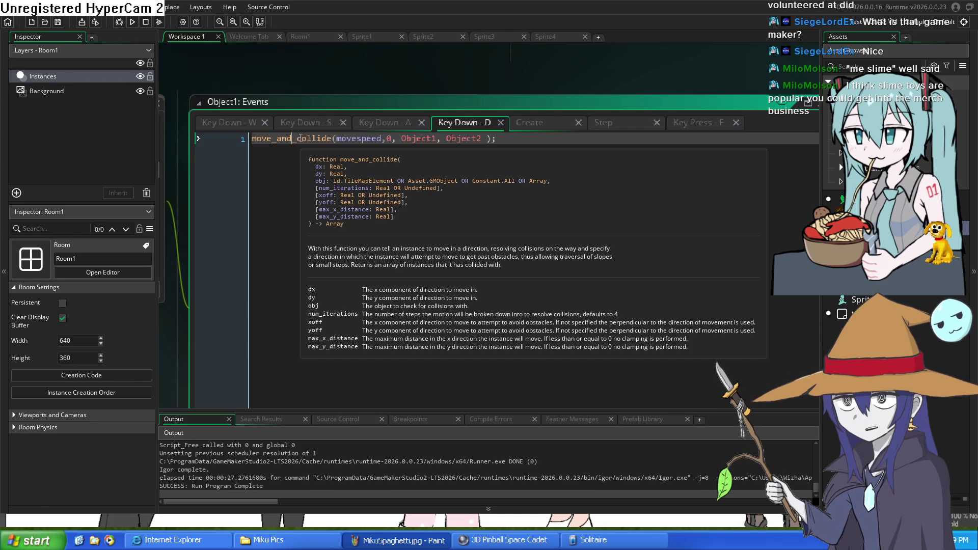
{"action": "scroll", "coordinate": [400, 78], "scroll_direction": "up", "scroll_amount": 3}
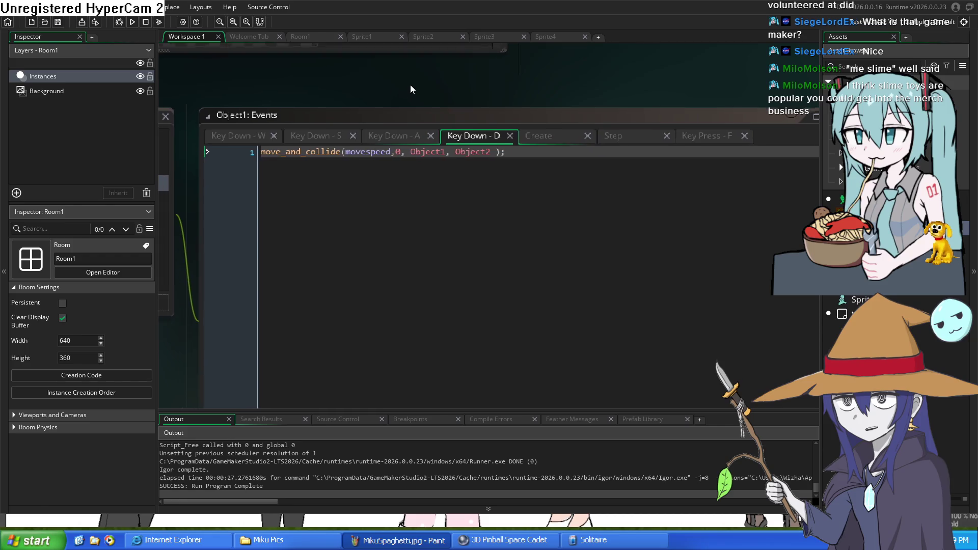
{"action": "scroll", "coordinate": [504, 102], "scroll_direction": "down", "scroll_amount": 5}
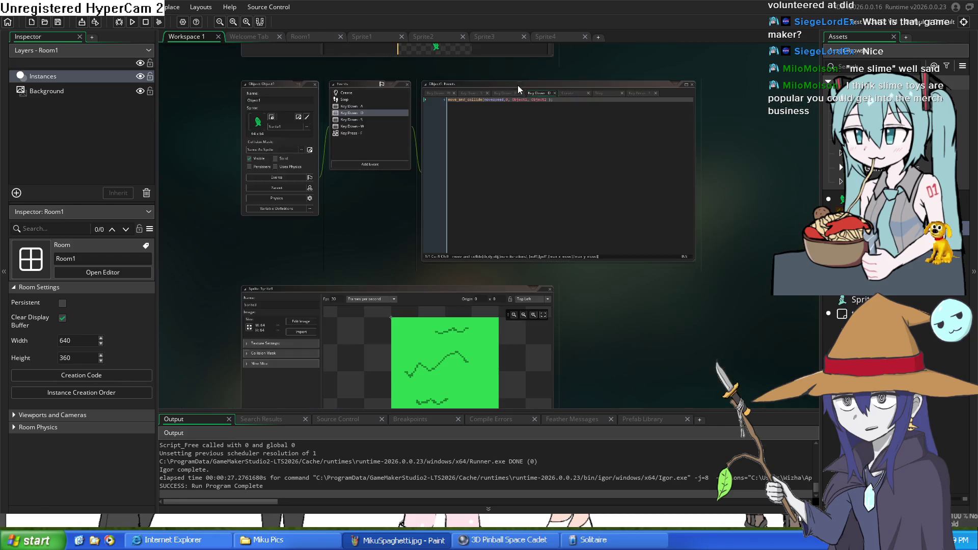
{"action": "scroll", "coordinate": [494, 114], "scroll_direction": "down", "scroll_amount": 2}
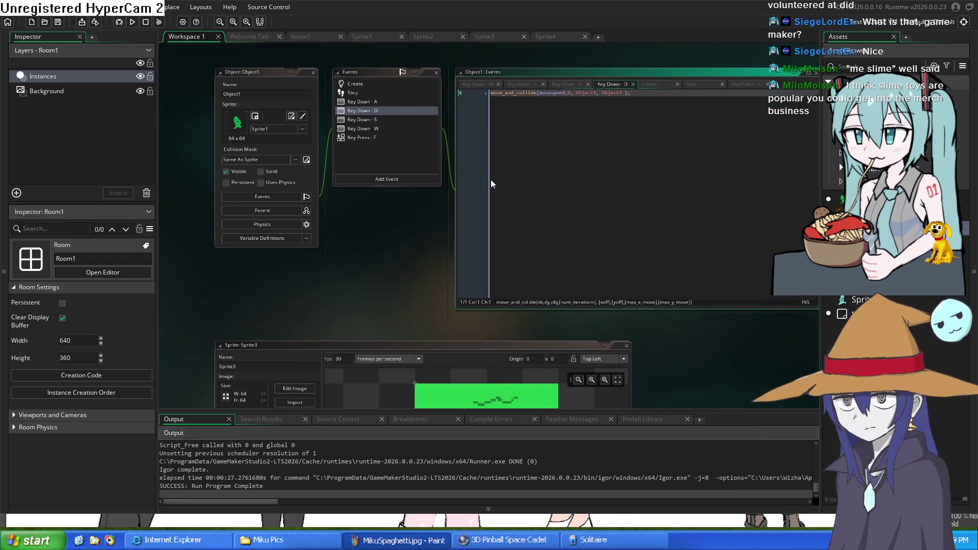
{"action": "scroll", "coordinate": [445, 167], "scroll_direction": "up", "scroll_amount": 2}
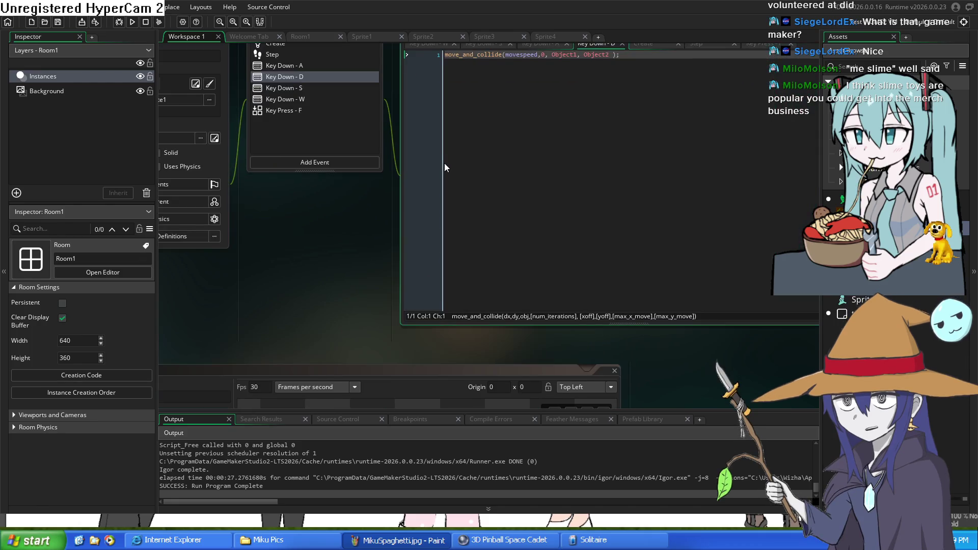
{"action": "left_click_drag", "start_coordinate": [507, 190], "coordinate": [507, 193]}
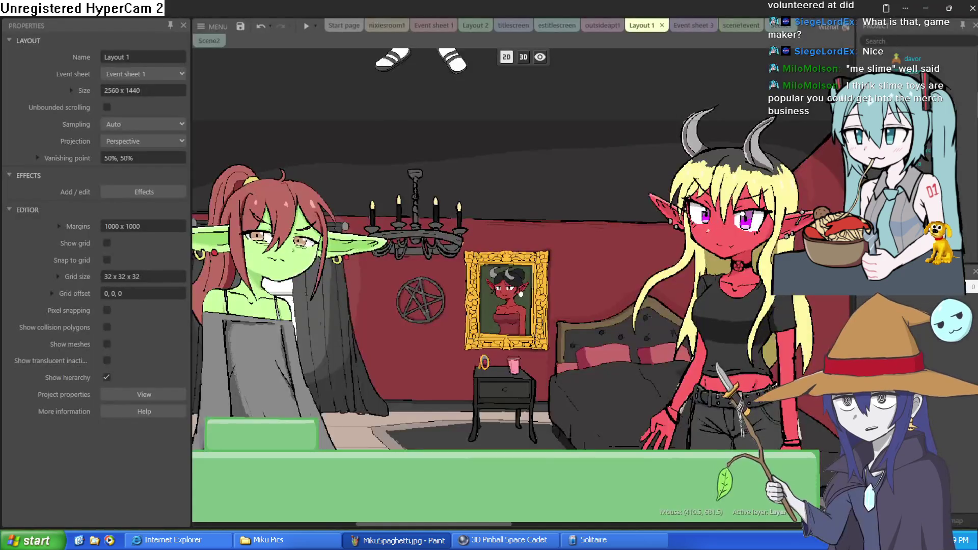
Zoom around the bedroom Layout 1 and switch it to the 3D camera view.
{"action": "scroll", "coordinate": [447, 325], "scroll_direction": "down", "scroll_amount": 5}
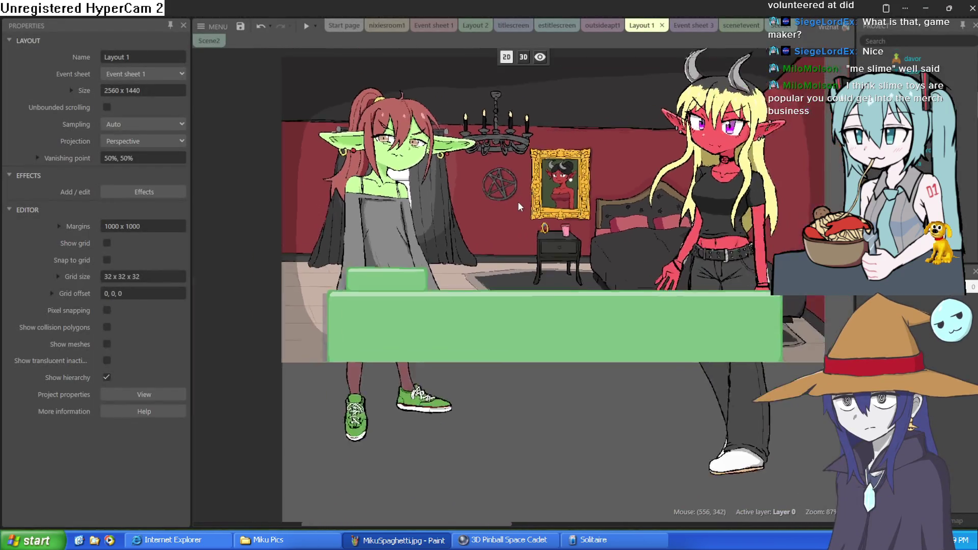
{"action": "scroll", "coordinate": [519, 207], "scroll_direction": "up", "scroll_amount": 3}
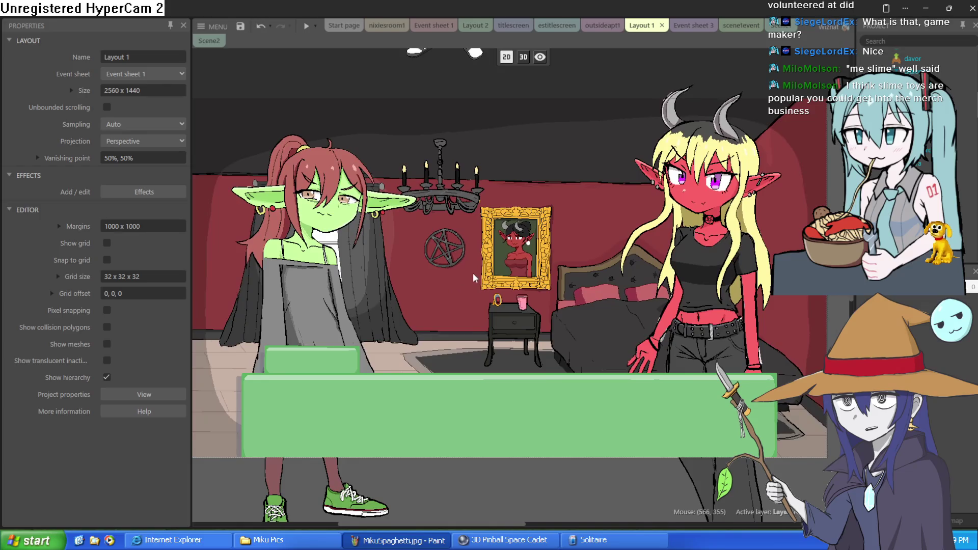
{"action": "scroll", "coordinate": [497, 252], "scroll_direction": "down", "scroll_amount": 1}
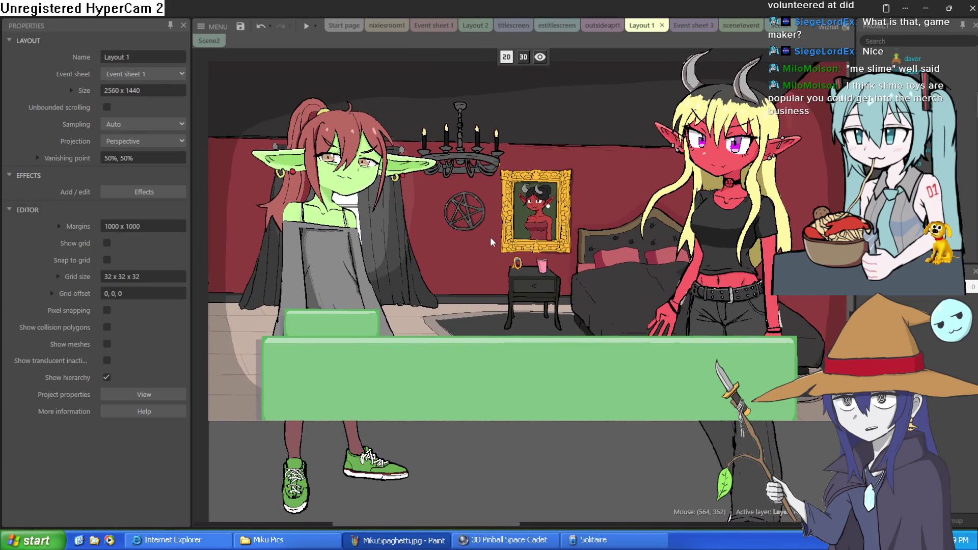
{"action": "scroll", "coordinate": [493, 253], "scroll_direction": "up", "scroll_amount": 2}
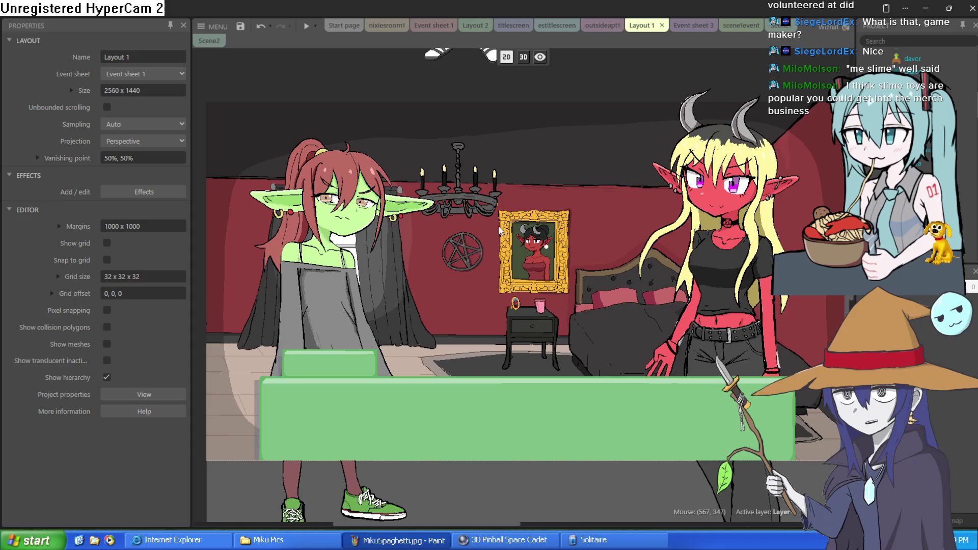
{"action": "left_click", "coordinate": [523, 57]}
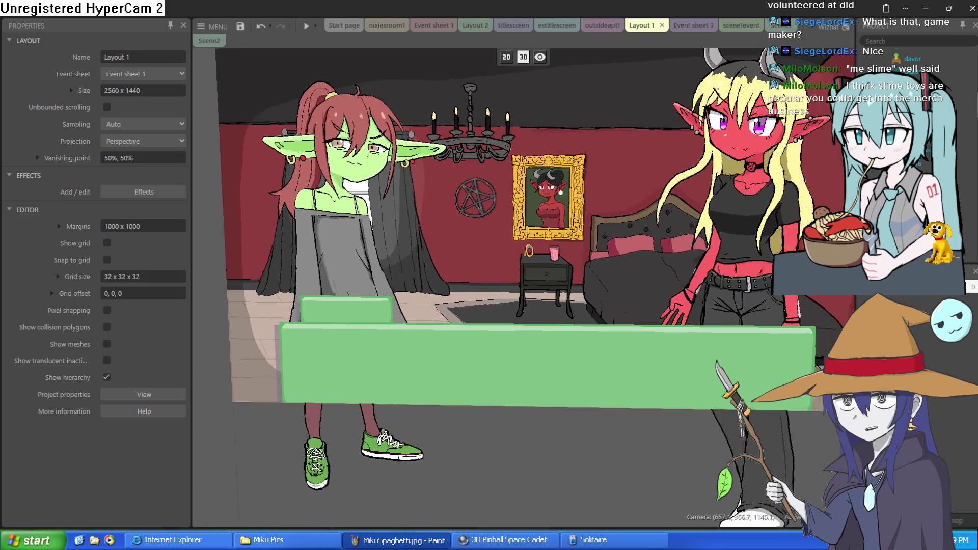
Zoom the 3D view in and out, then return to the 2D view and pan the layout.
{"action": "scroll", "coordinate": [781, 208], "scroll_direction": "up", "scroll_amount": 5}
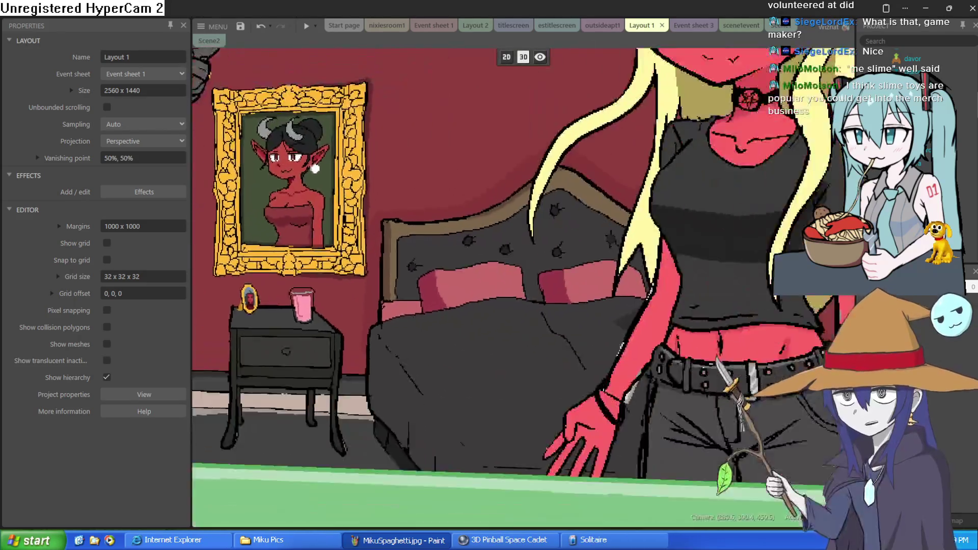
{"action": "scroll", "coordinate": [585, 286], "scroll_direction": "down", "scroll_amount": 3}
{"action": "scroll", "coordinate": [585, 287], "scroll_direction": "up", "scroll_amount": 3}
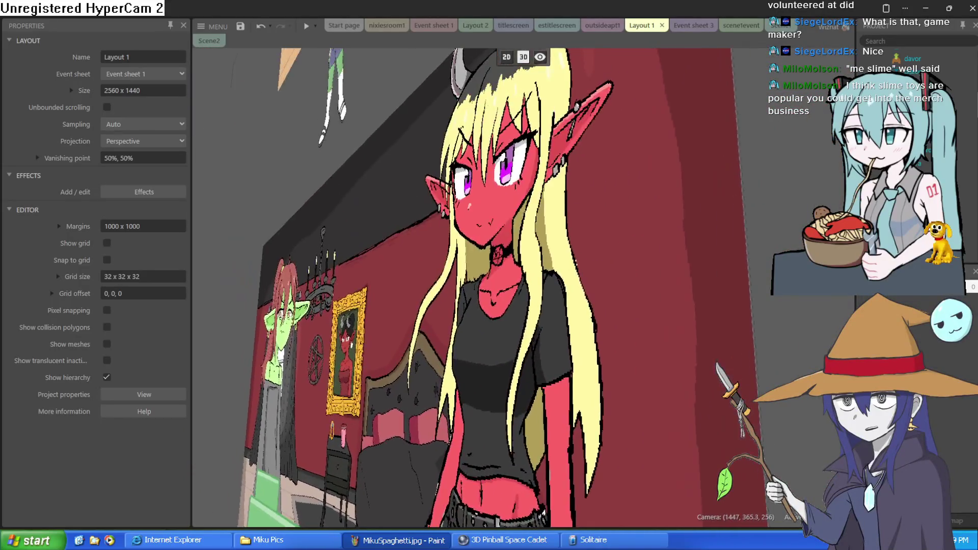
{"action": "scroll", "coordinate": [584, 287], "scroll_direction": "down", "scroll_amount": 3}
{"action": "scroll", "coordinate": [585, 287], "scroll_direction": "down", "scroll_amount": 3}
{"action": "scroll", "coordinate": [585, 286], "scroll_direction": "down", "scroll_amount": 3}
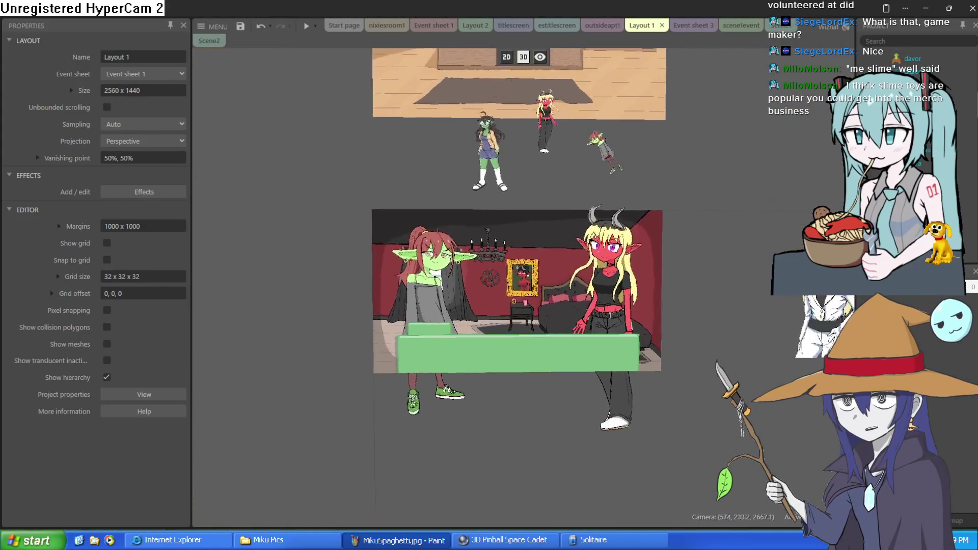
{"action": "scroll", "coordinate": [529, 316], "scroll_direction": "up", "scroll_amount": 5}
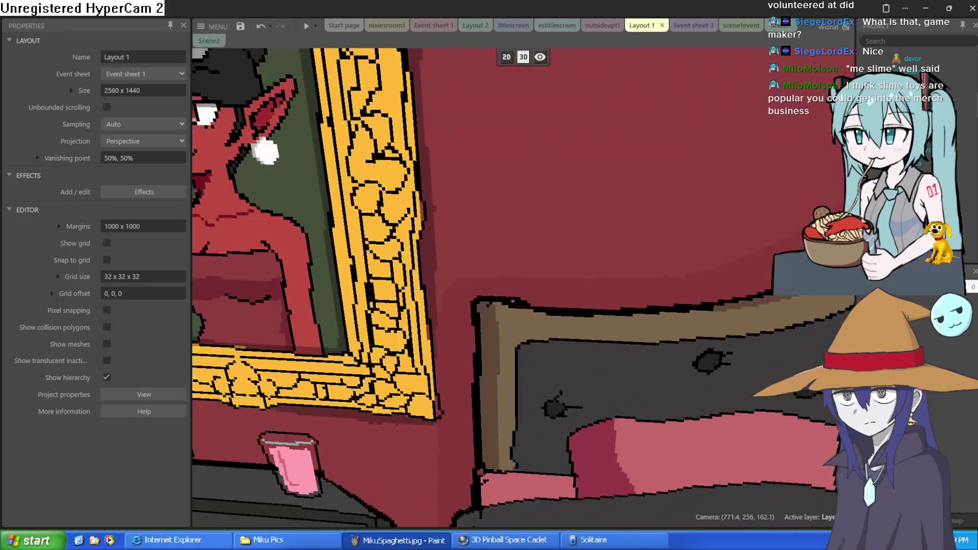
{"action": "scroll", "coordinate": [530, 316], "scroll_direction": "up", "scroll_amount": 5}
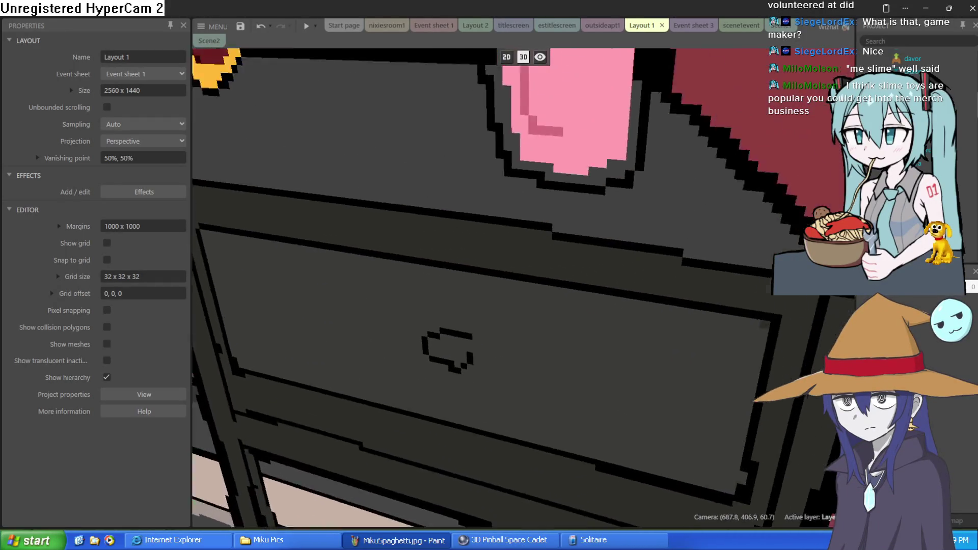
{"action": "scroll", "coordinate": [584, 288], "scroll_direction": "down", "scroll_amount": 5}
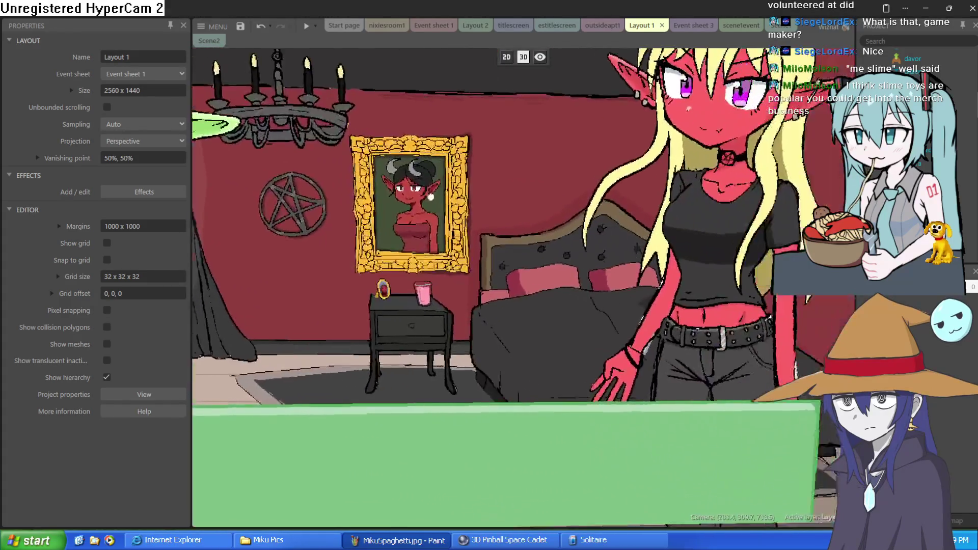
{"action": "scroll", "coordinate": [507, 288], "scroll_direction": "up", "scroll_amount": 4}
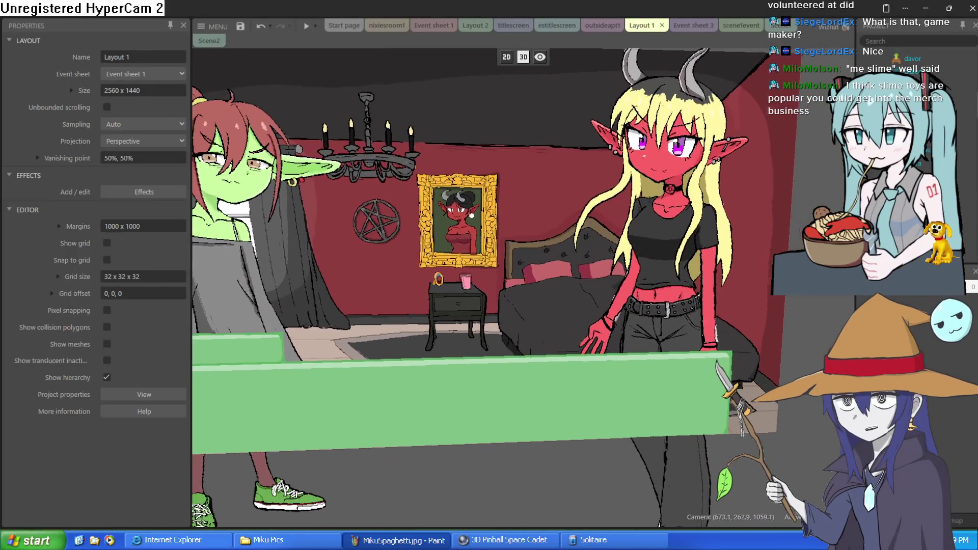
{"action": "scroll", "coordinate": [510, 287], "scroll_direction": "down", "scroll_amount": 5}
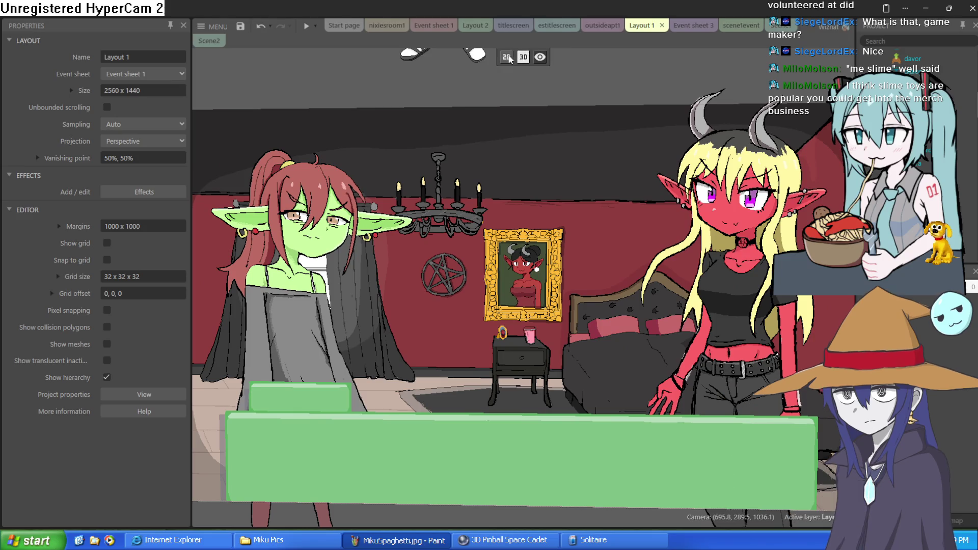
{"action": "left_click", "coordinate": [506, 57]}
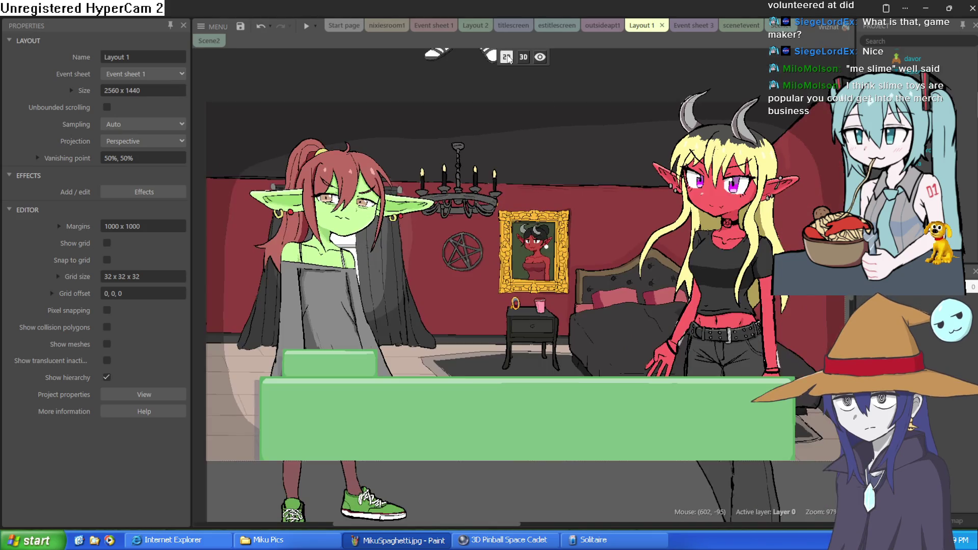
{"action": "left_click_drag", "start_coordinate": [509, 218], "coordinate": [497, 191]}
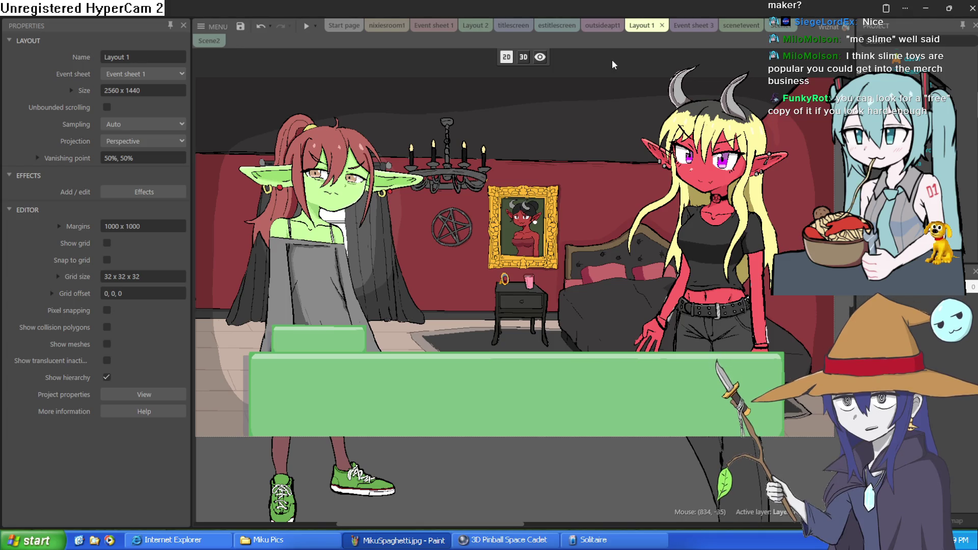
Minimize the Construct 3 window to reveal the character lineup drawing.
{"action": "left_click", "coordinate": [924, 9]}
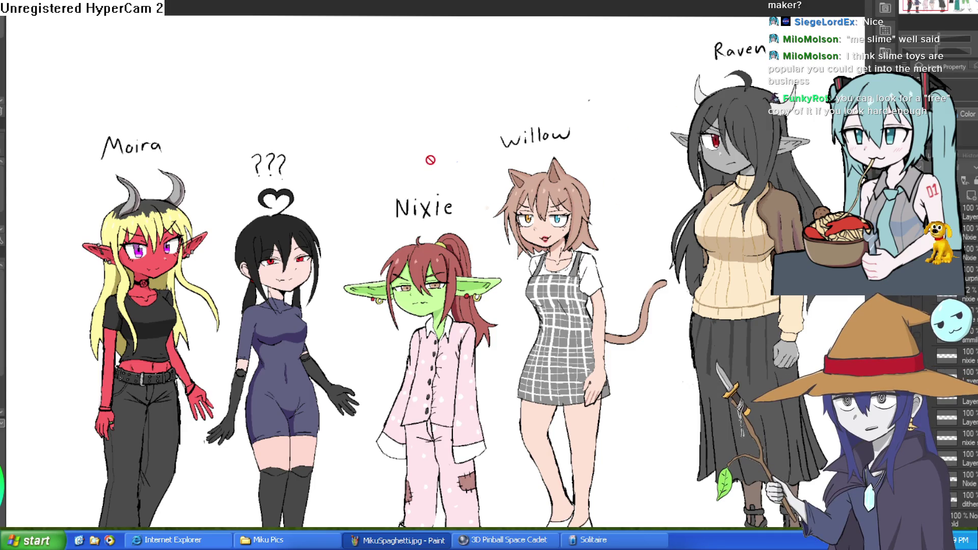
Zoom in on Nixie's face and try the smiling and open-mouthed sweat-drop expressions.
{"action": "scroll", "coordinate": [436, 171], "scroll_direction": "up", "scroll_amount": 6}
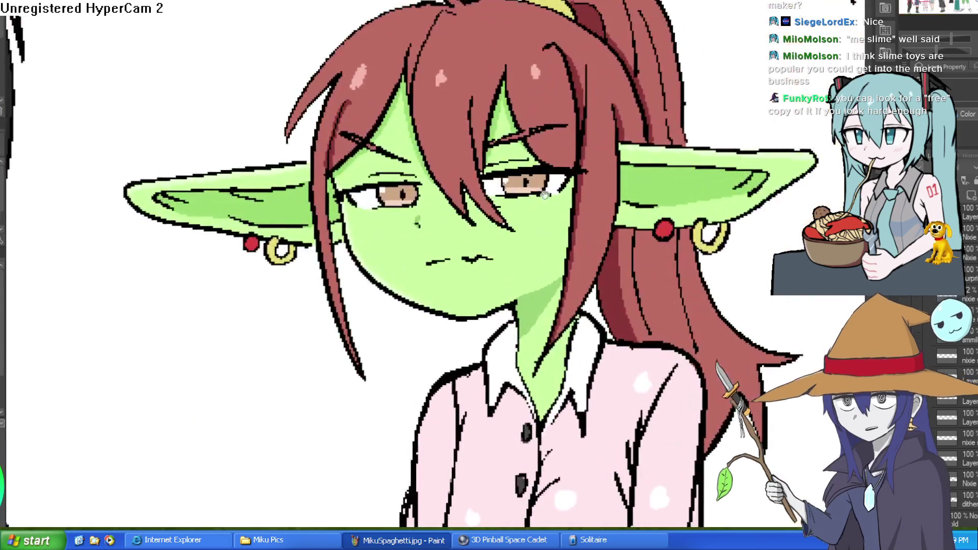
{"action": "left_click_drag", "start_coordinate": [577, 214], "coordinate": [583, 182]}
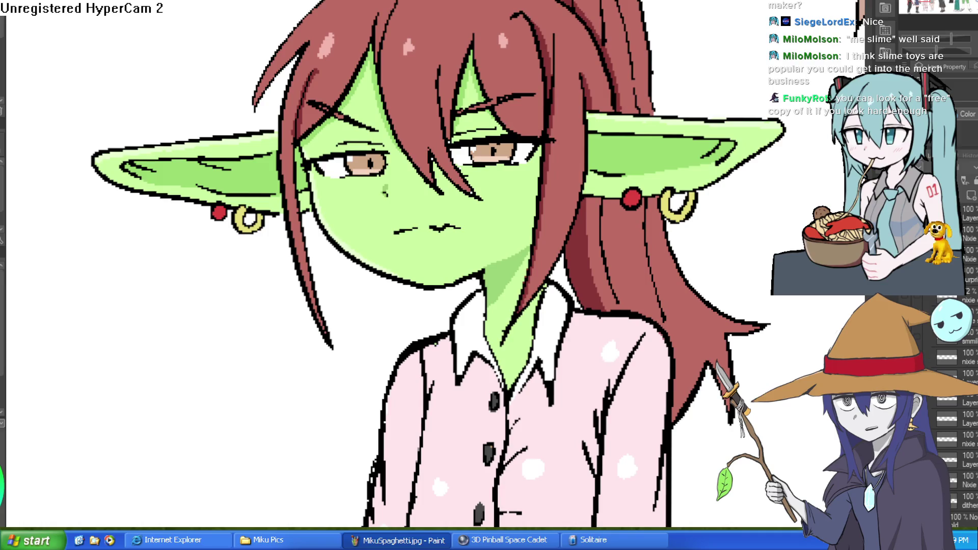
{"action": "scroll", "coordinate": [927, 342], "scroll_direction": "up", "scroll_amount": 5}
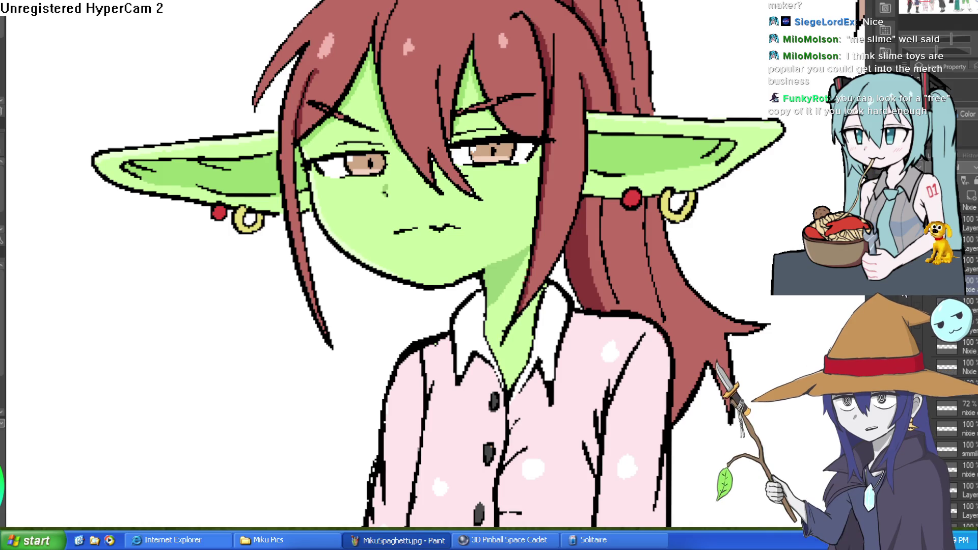
{"action": "scroll", "coordinate": [905, 296], "scroll_direction": "down", "scroll_amount": 5}
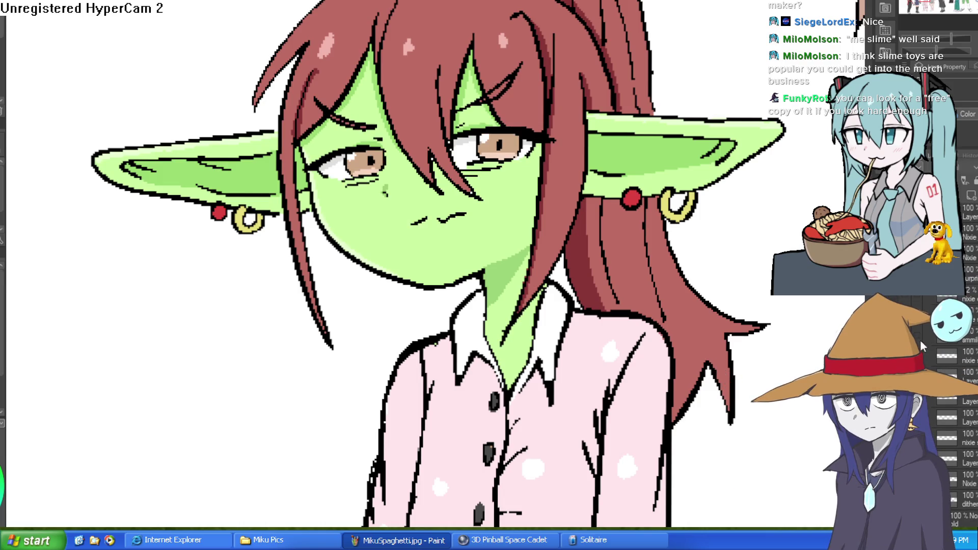
{"action": "left_click", "coordinate": [923, 348]}
{"action": "left_click", "coordinate": [934, 354]}
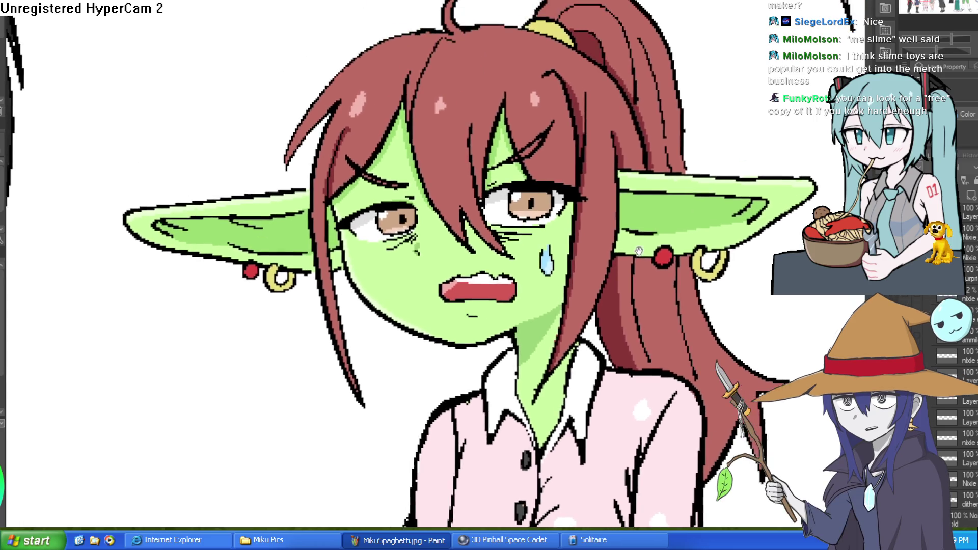
{"action": "left_click_drag", "start_coordinate": [554, 148], "coordinate": [589, 212]}
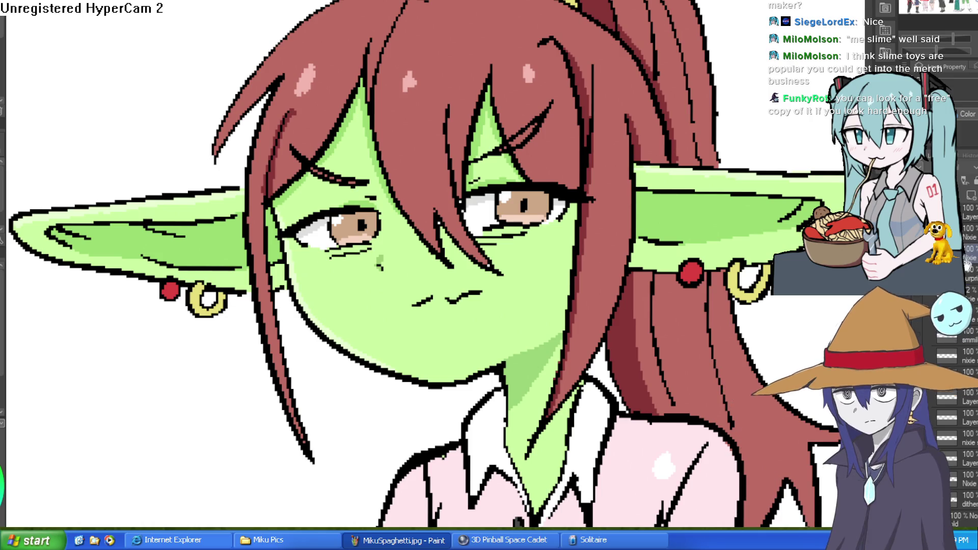
Show Nixie's crying face with blush and tears, then hide it again.
{"action": "left_click", "coordinate": [956, 345]}
{"action": "left_click", "coordinate": [911, 330]}
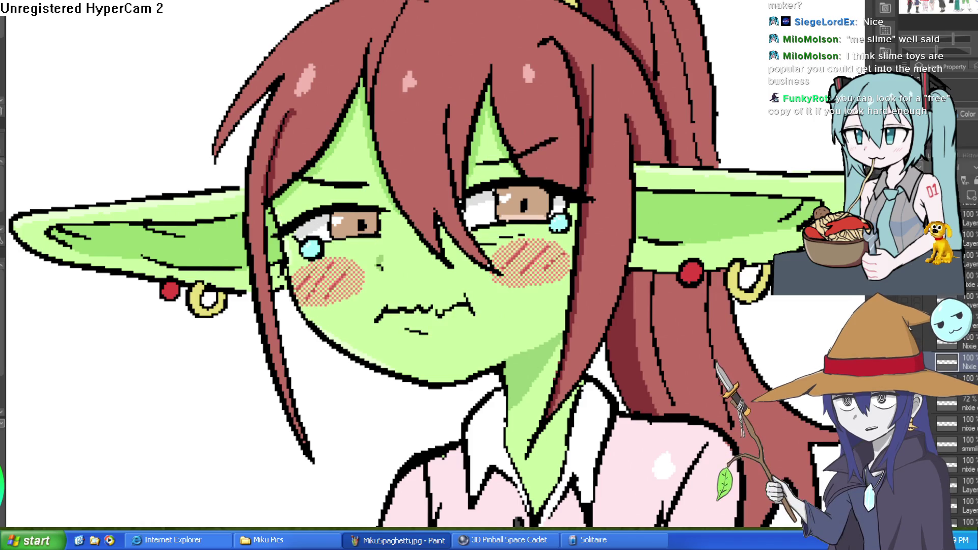
{"action": "mouse_move", "coordinate": [804, 323]}
{"action": "left_mouse_down"}
{"action": "mouse_move", "coordinate": [632, 314]}
{"action": "mouse_move", "coordinate": [698, 281]}
{"action": "left_mouse_up"}
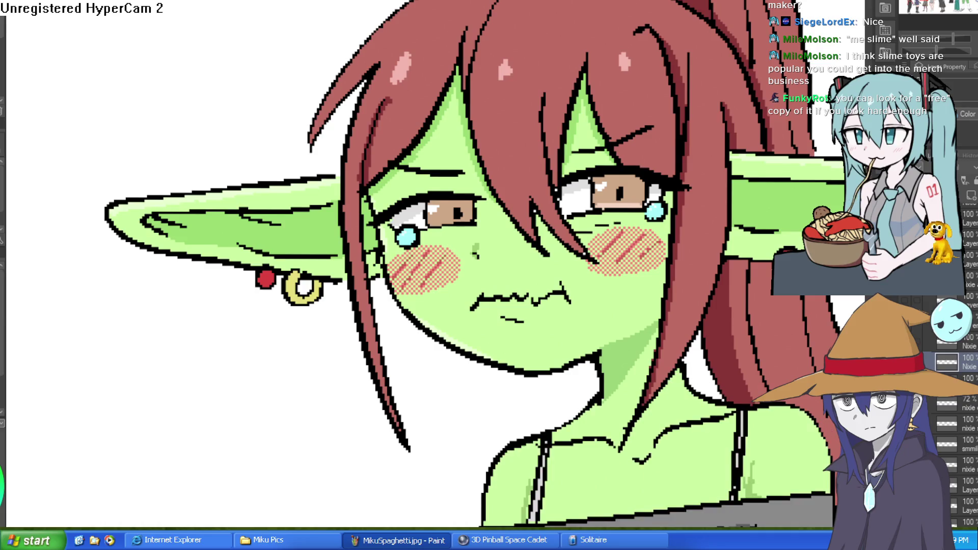
{"action": "left_click", "coordinate": [910, 327]}
{"action": "mouse_move", "coordinate": [386, 391]}
{"action": "left_mouse_down"}
{"action": "mouse_move", "coordinate": [377, 295]}
{"action": "mouse_move", "coordinate": [410, 267]}
{"action": "mouse_move", "coordinate": [458, 278]}
{"action": "mouse_move", "coordinate": [487, 362]}
{"action": "mouse_move", "coordinate": [735, 299]}
{"action": "mouse_move", "coordinate": [475, 389]}
{"action": "mouse_move", "coordinate": [631, 372]}
{"action": "mouse_move", "coordinate": [547, 280]}
{"action": "left_mouse_up"}
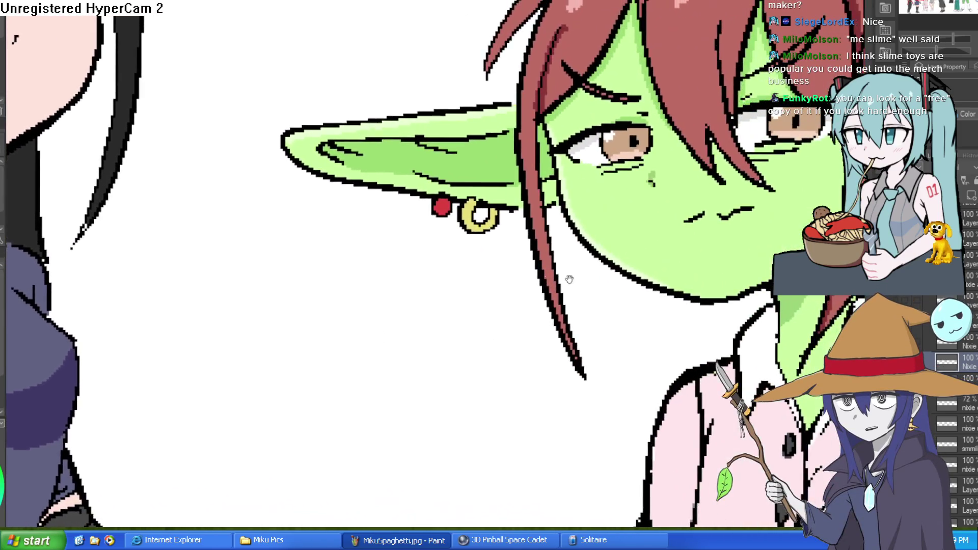
{"action": "scroll", "coordinate": [547, 280], "scroll_direction": "down", "scroll_amount": 3}
{"action": "scroll", "coordinate": [740, 281], "scroll_direction": "up", "scroll_amount": 4}
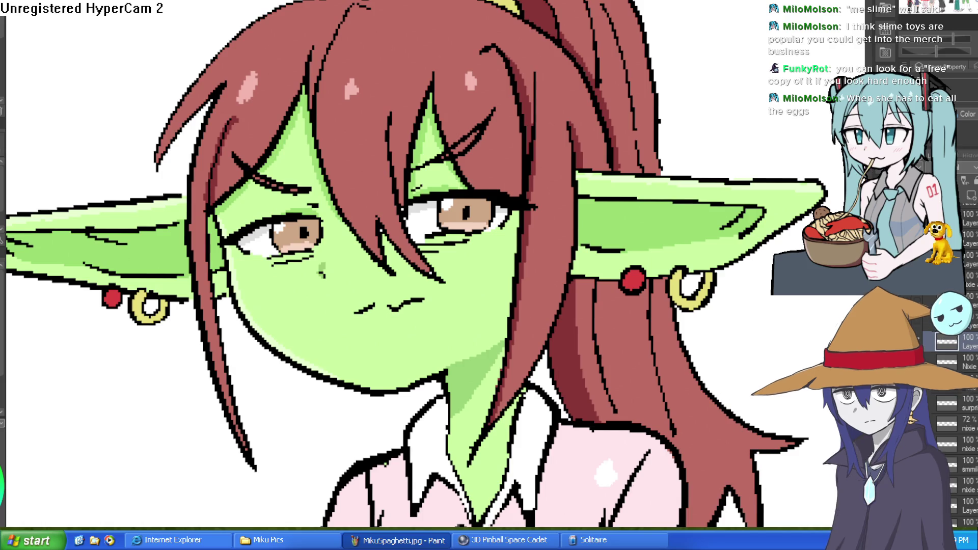
{"action": "scroll", "coordinate": [681, 105], "scroll_direction": "down", "scroll_amount": 3}
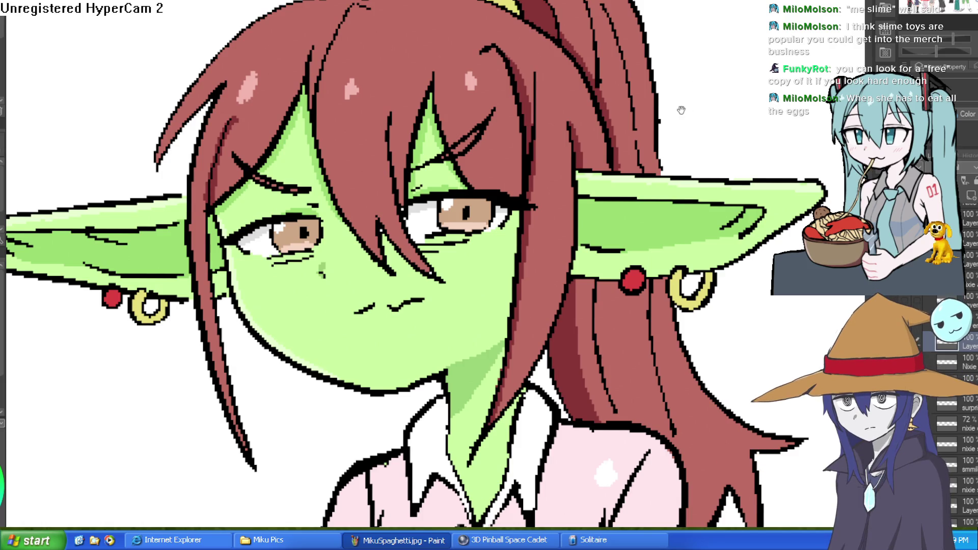
Pan over to the black-haired girl in the lineup.
{"action": "left_click_drag", "start_coordinate": [224, 356], "coordinate": [629, 271]}
{"action": "scroll", "coordinate": [582, 294], "scroll_direction": "down", "scroll_amount": 3}
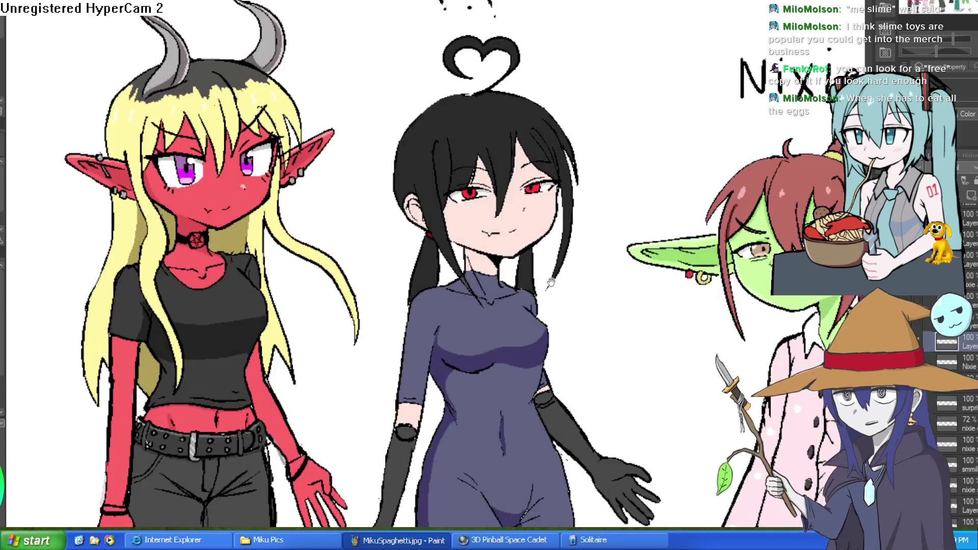
{"action": "scroll", "coordinate": [557, 202], "scroll_direction": "up", "scroll_amount": 2}
{"action": "left_click_drag", "start_coordinate": [556, 202], "coordinate": [549, 190]}
Cycle through the open canvases to the red demon girl sketch and zoom in on her.
{"action": "key", "text": "ctrl+Tab"}
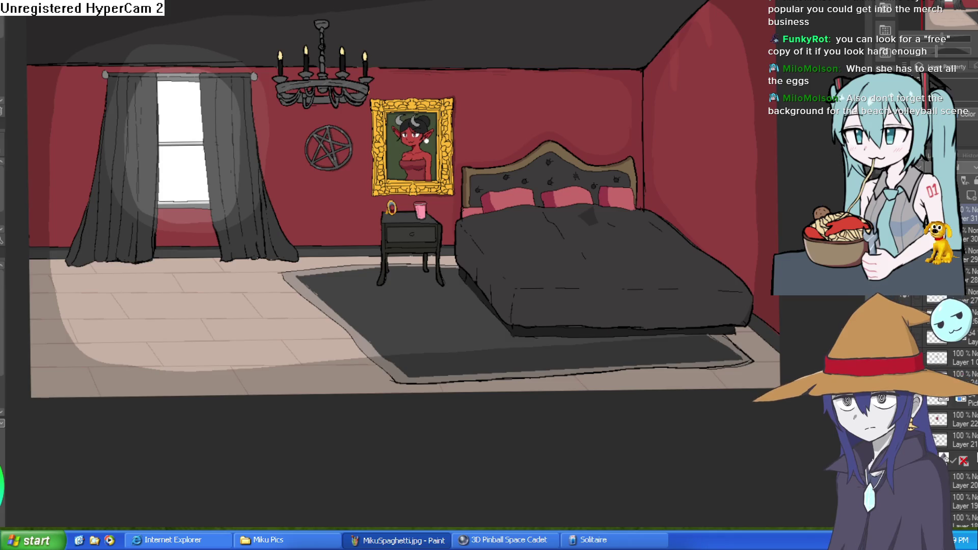
{"action": "key", "text": "ctrl+Tab"}
{"action": "key", "text": "ctrl+Tab"}
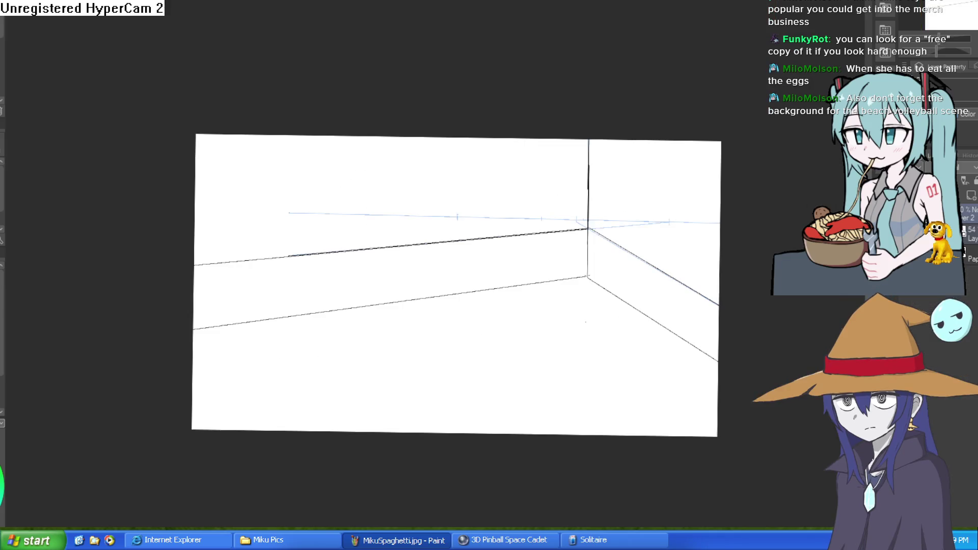
{"action": "key", "text": "ctrl+Tab"}
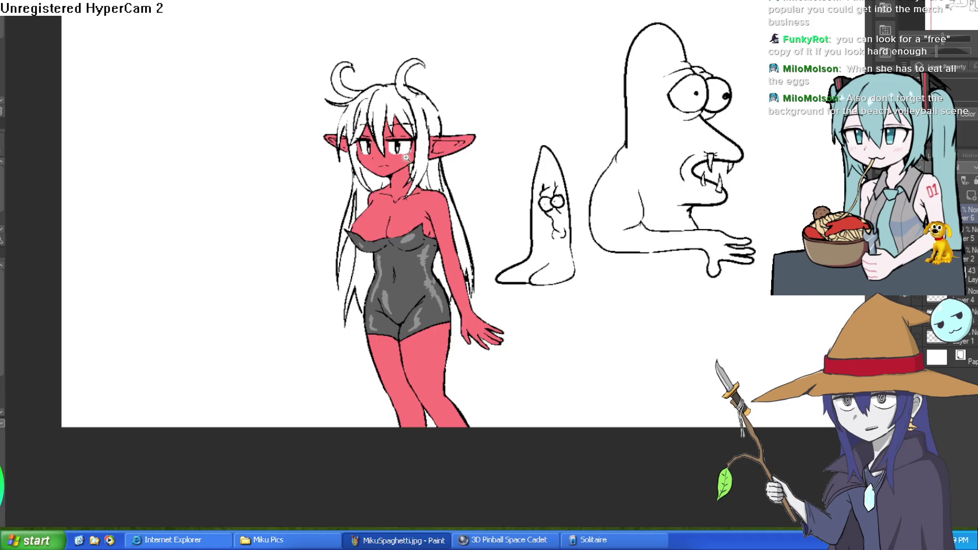
{"action": "key", "text": "ctrl+plus"}
{"action": "key", "text": "ctrl+plus"}
{"action": "key", "text": "ctrl+plus"}
{"action": "key", "text": "ctrl+plus"}
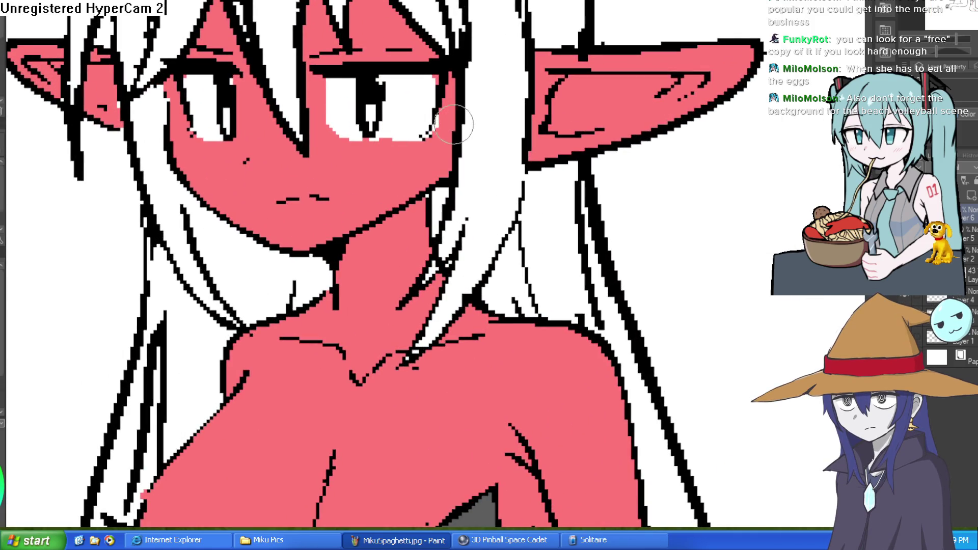
{"action": "left_click", "coordinate": [430, 135]}
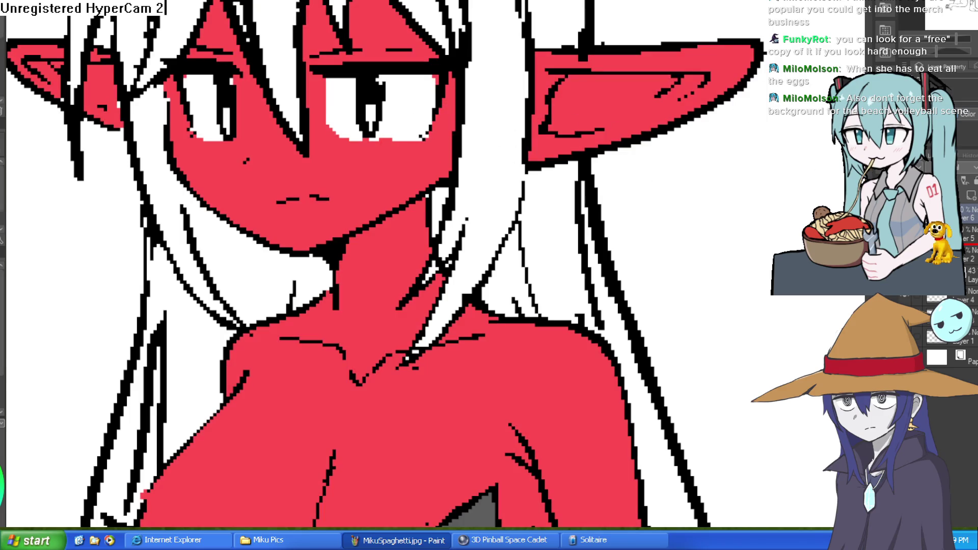
{"action": "left_click_drag", "start_coordinate": [932, 305], "coordinate": [933, 306]}
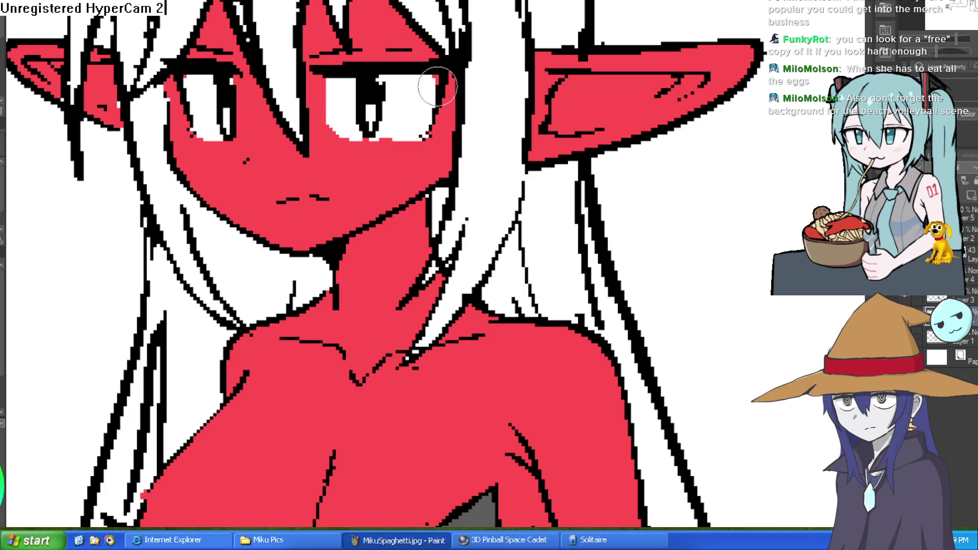
{"action": "mouse_move", "coordinate": [427, 91]}
{"action": "left_mouse_down"}
{"action": "mouse_move", "coordinate": [573, 225]}
{"action": "mouse_move", "coordinate": [564, 227]}
{"action": "mouse_move", "coordinate": [568, 219]}
{"action": "left_mouse_up"}
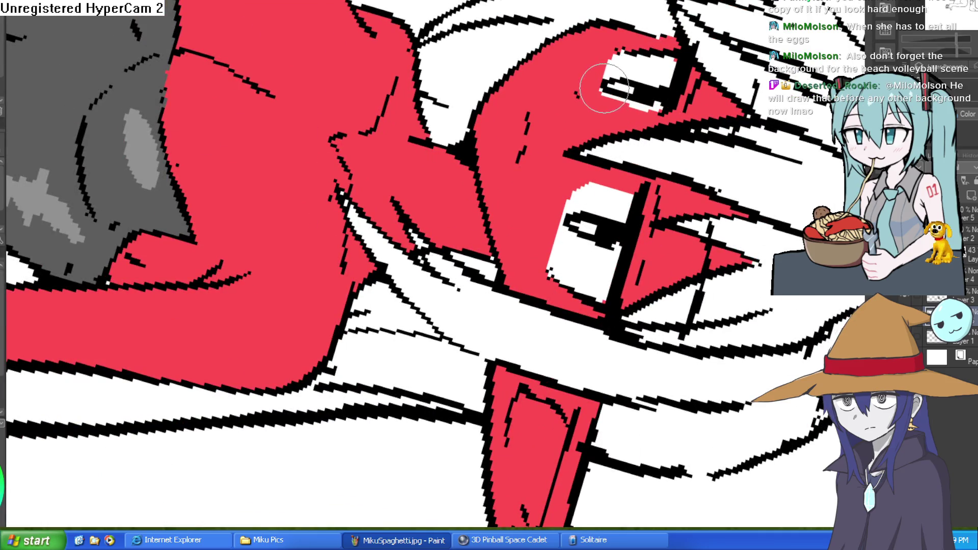
{"action": "key", "text": "Delete"}
{"action": "scroll", "coordinate": [462, 127], "scroll_direction": "down", "scroll_amount": 5}
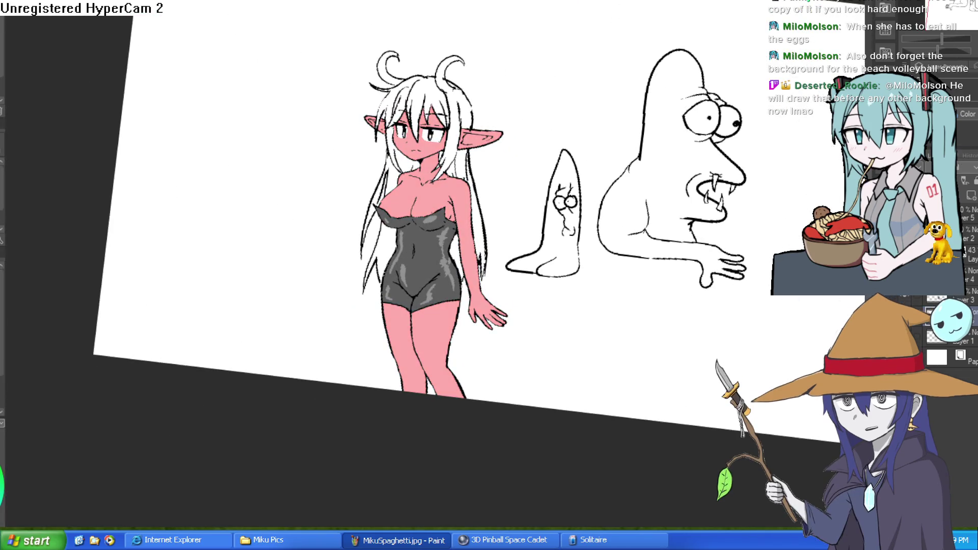
{"action": "key", "text": "Delete"}
{"action": "scroll", "coordinate": [574, 262], "scroll_direction": "up", "scroll_amount": 5}
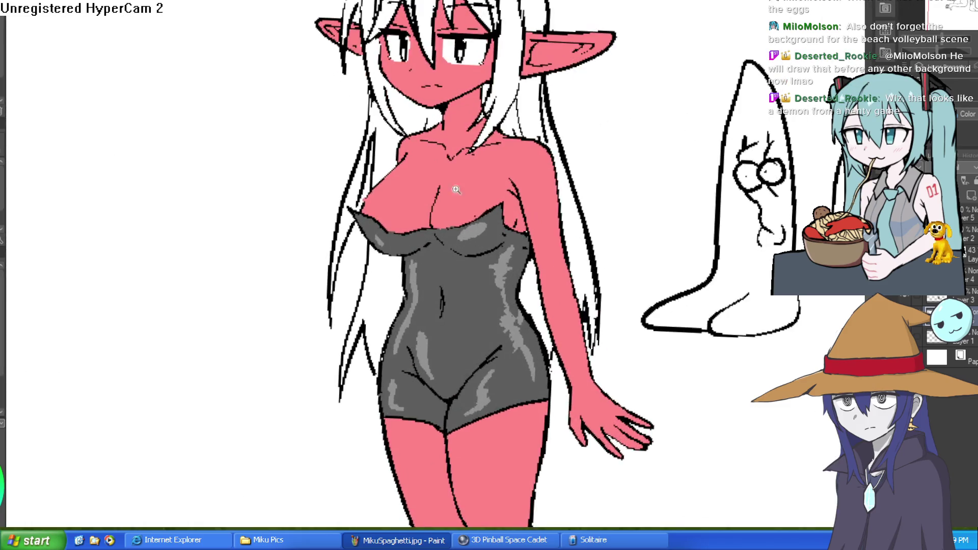
{"action": "scroll", "coordinate": [574, 262], "scroll_direction": "up", "scroll_amount": 2}
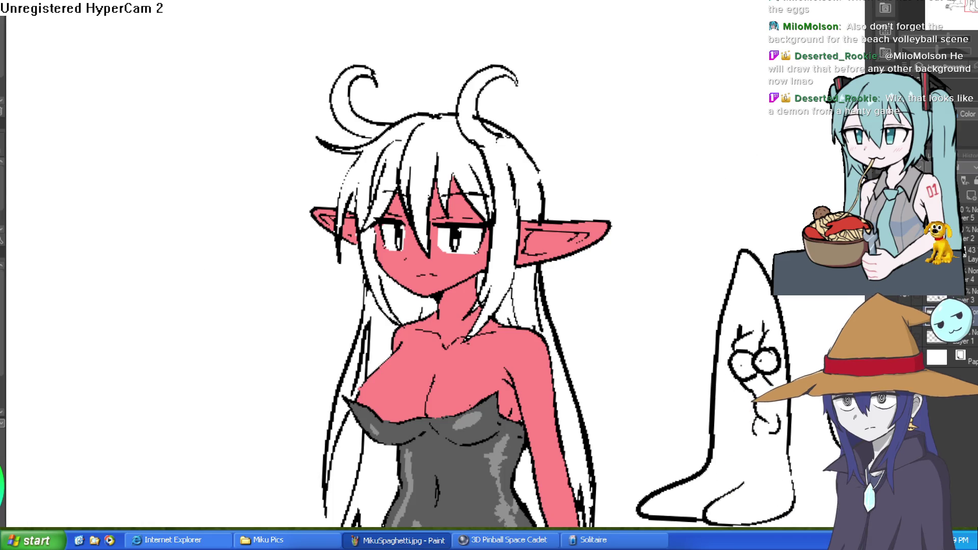
{"action": "scroll", "coordinate": [500, 139], "scroll_direction": "up", "scroll_amount": 3}
{"action": "left_click_drag", "start_coordinate": [465, 157], "coordinate": [518, 126]}
Fill the demon girl's right and left horns with grey, then recentre the view on her.
{"action": "scroll", "coordinate": [518, 126], "scroll_direction": "down", "scroll_amount": 2}
{"action": "left_click", "coordinate": [497, 137]}
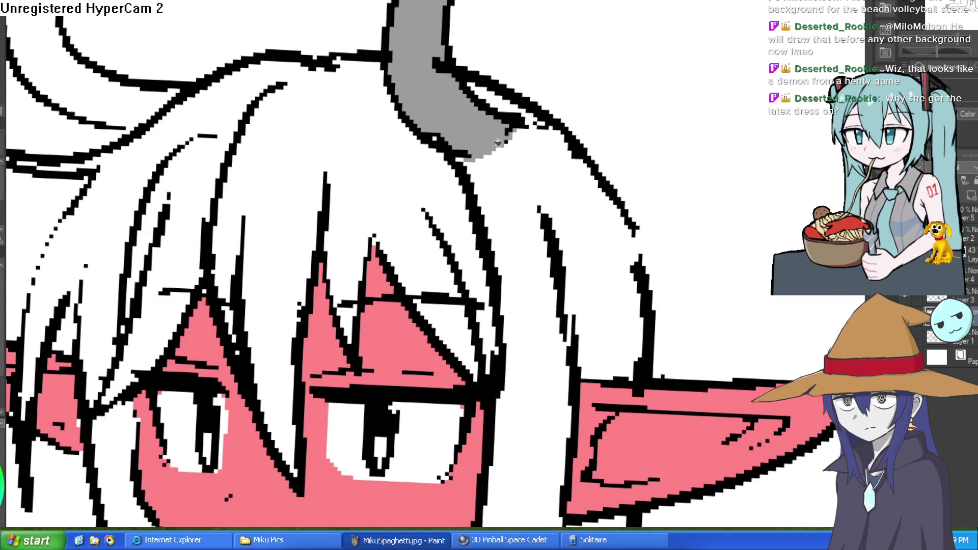
{"action": "scroll", "coordinate": [497, 136], "scroll_direction": "down", "scroll_amount": 2}
{"action": "left_click", "coordinate": [281, 99]}
{"action": "scroll", "coordinate": [505, 124], "scroll_direction": "down", "scroll_amount": 3}
{"action": "scroll", "coordinate": [543, 100], "scroll_direction": "up", "scroll_amount": 1}
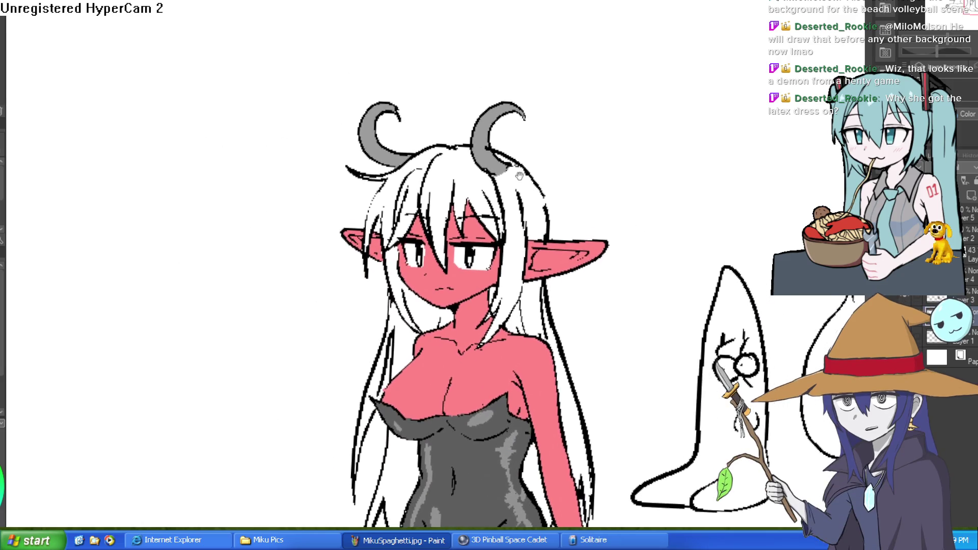
{"action": "mouse_move", "coordinate": [543, 100]}
{"action": "left_mouse_down"}
{"action": "mouse_move", "coordinate": [583, 122]}
{"action": "mouse_move", "coordinate": [579, 205]}
{"action": "left_mouse_up"}
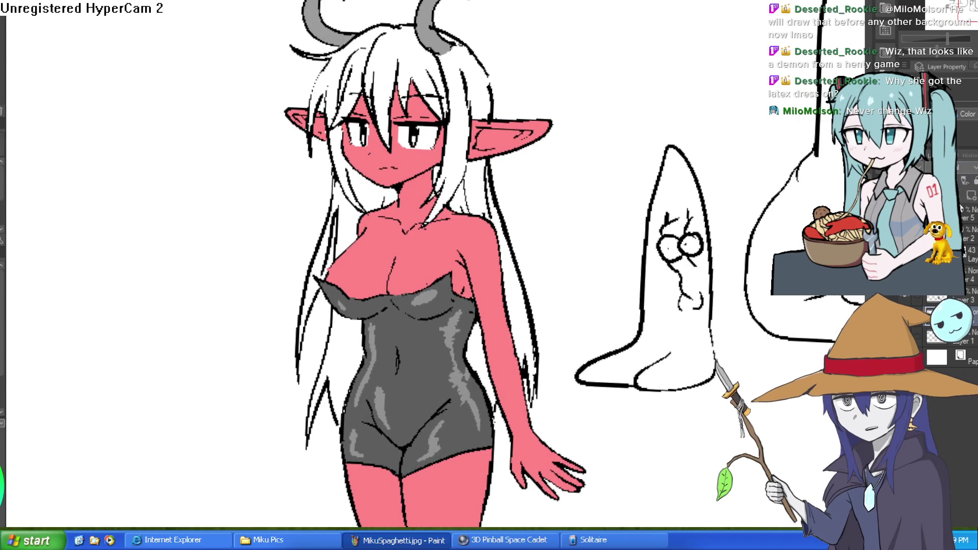
{"action": "left_click_drag", "start_coordinate": [581, 185], "coordinate": [586, 274]}
{"action": "mouse_move", "coordinate": [732, 297]}
{"action": "left_mouse_down"}
{"action": "mouse_move", "coordinate": [680, 258]}
{"action": "mouse_move", "coordinate": [663, 291]}
{"action": "left_mouse_up"}
{"action": "scroll", "coordinate": [358, 171], "scroll_direction": "up", "scroll_amount": 5}
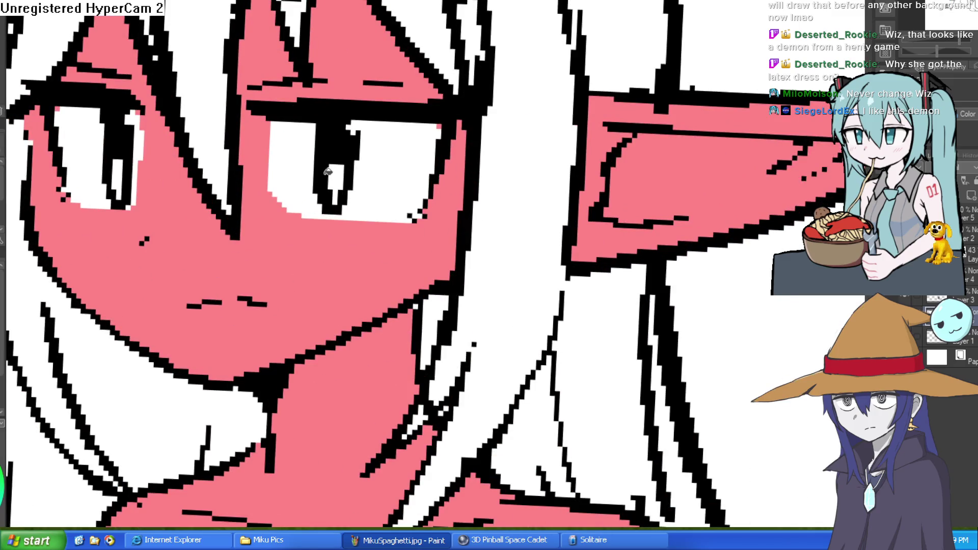
On a new layer, paint red pupils into both of the demon girl's eyes.
{"action": "left_click", "coordinate": [971, 195]}
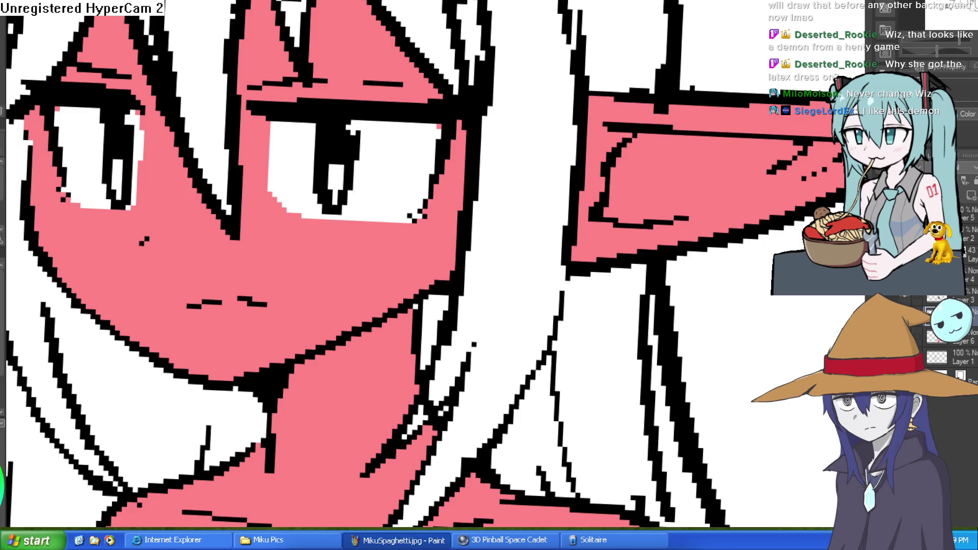
{"action": "left_click_drag", "start_coordinate": [332, 168], "coordinate": [335, 201]}
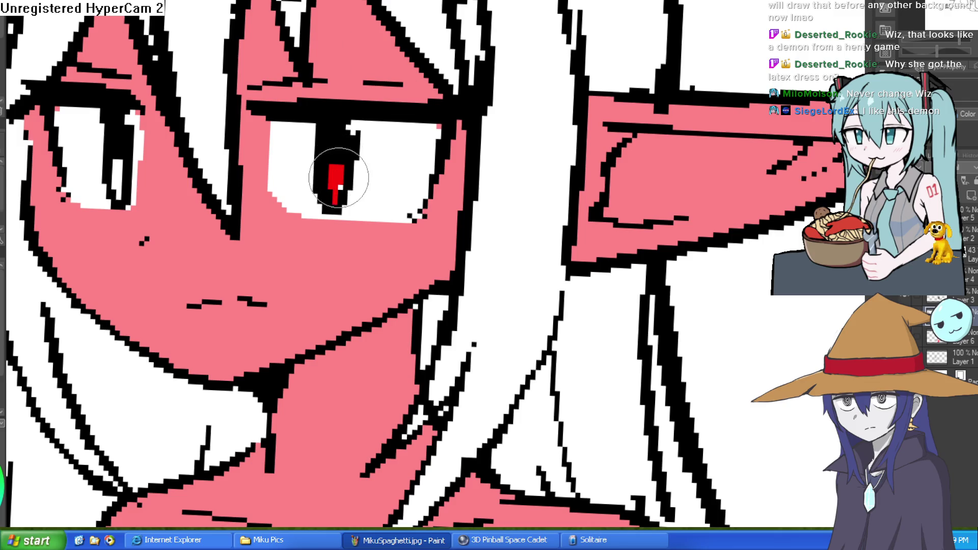
{"action": "left_click_drag", "start_coordinate": [117, 162], "coordinate": [118, 198]}
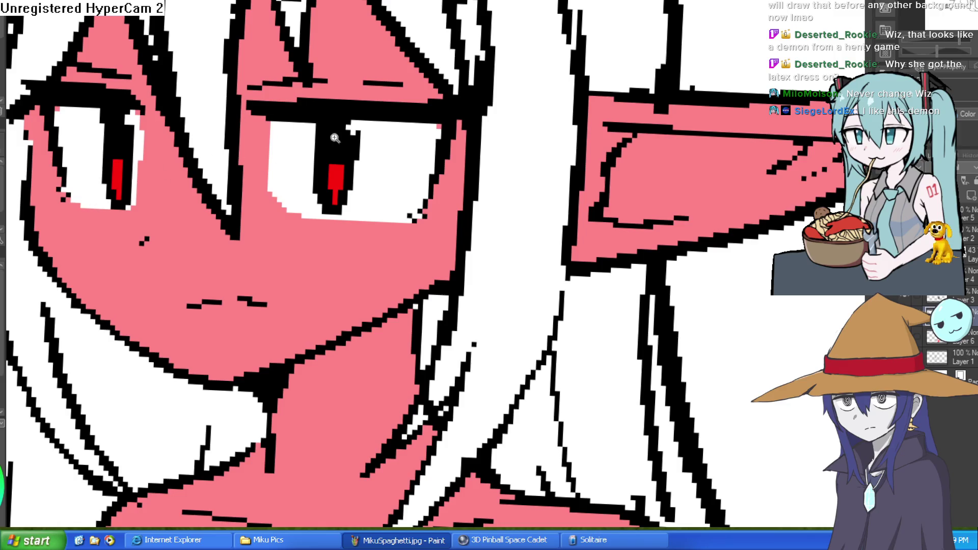
{"action": "key", "text": "ctrl+0"}
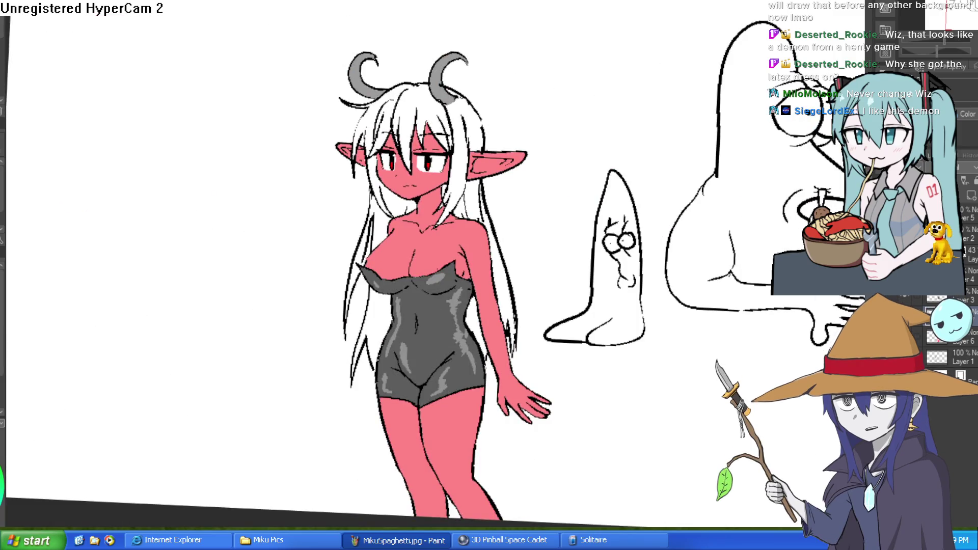
Brush grey highlights under both upper eyelids, undoing one stray grey dab.
{"action": "scroll", "coordinate": [489, 255], "scroll_direction": "up", "scroll_amount": 6}
{"action": "mouse_move", "coordinate": [376, 170]}
{"action": "left_mouse_down"}
{"action": "mouse_move", "coordinate": [429, 130]}
{"action": "mouse_move", "coordinate": [447, 99]}
{"action": "left_mouse_up"}
{"action": "scroll", "coordinate": [447, 99], "scroll_direction": "down", "scroll_amount": 2}
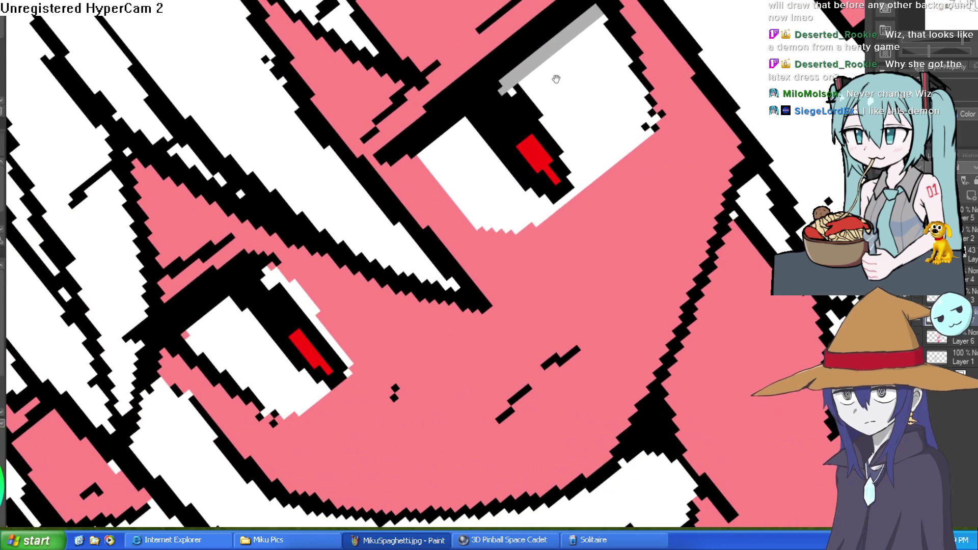
{"action": "scroll", "coordinate": [442, 102], "scroll_direction": "up", "scroll_amount": 2}
{"action": "left_click_drag", "start_coordinate": [414, 153], "coordinate": [447, 109]}
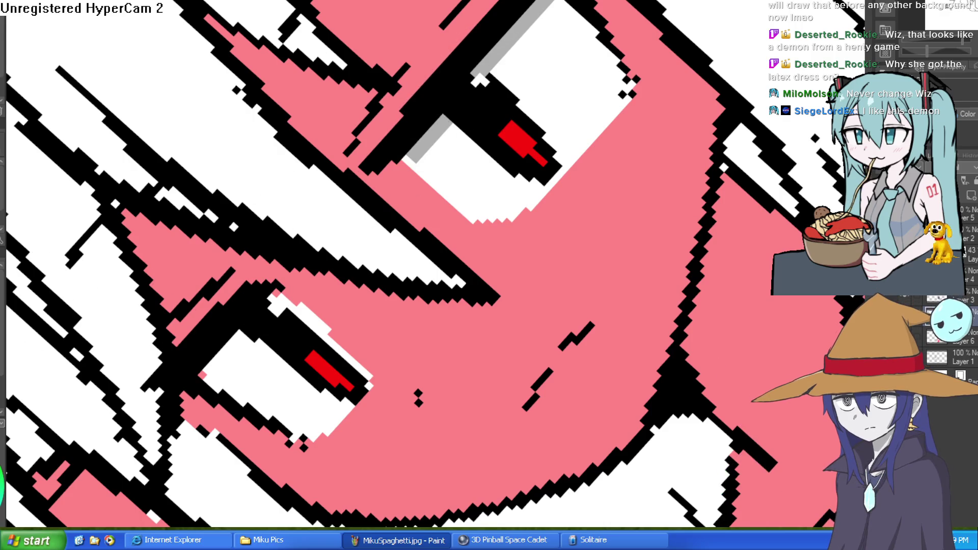
{"action": "left_click_drag", "start_coordinate": [255, 328], "coordinate": [209, 377]}
{"action": "left_click", "coordinate": [275, 299]}
{"action": "key", "text": "ctrl+z"}
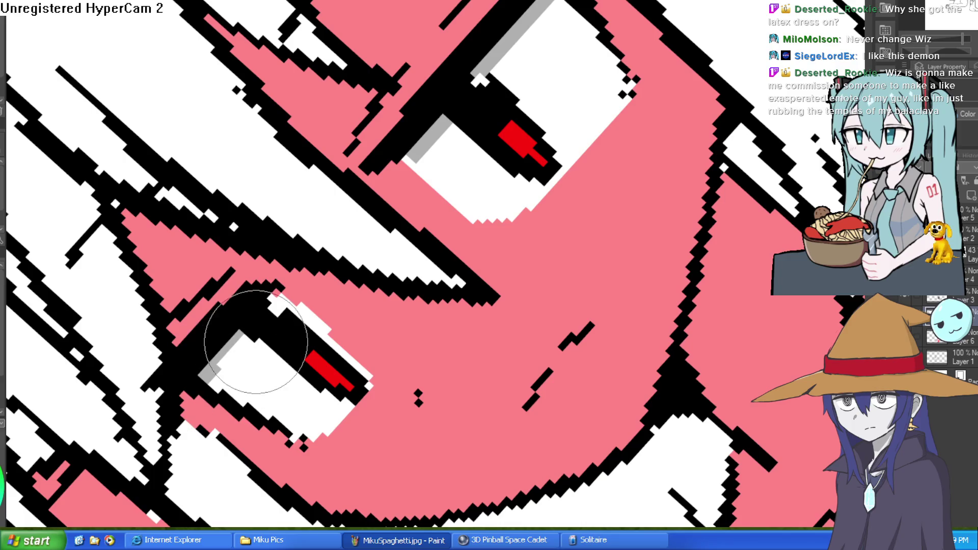
{"action": "scroll", "coordinate": [263, 338], "scroll_direction": "down", "scroll_amount": 3}
{"action": "key", "text": "Home"}
{"action": "scroll", "coordinate": [581, 299], "scroll_direction": "up", "scroll_amount": 4}
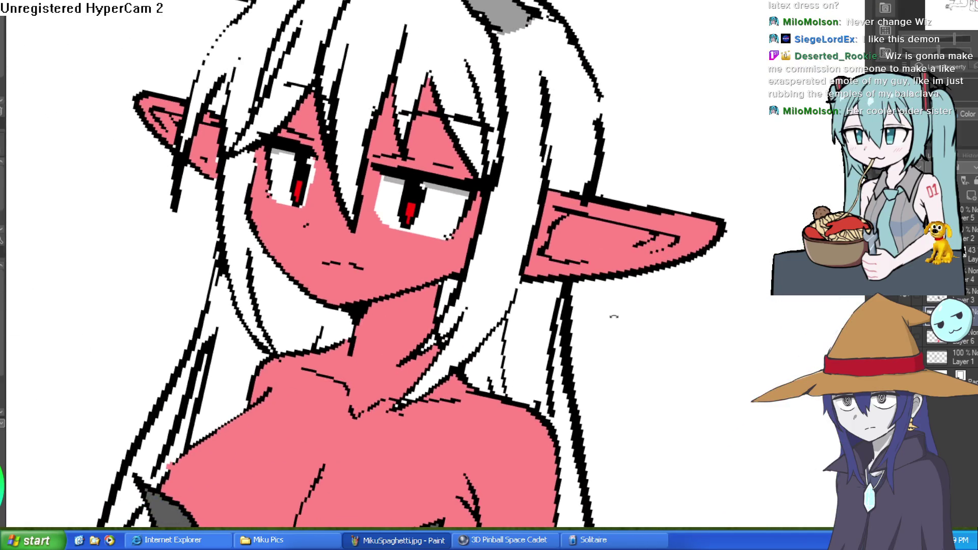
{"action": "scroll", "coordinate": [623, 299], "scroll_direction": "down", "scroll_amount": 3}
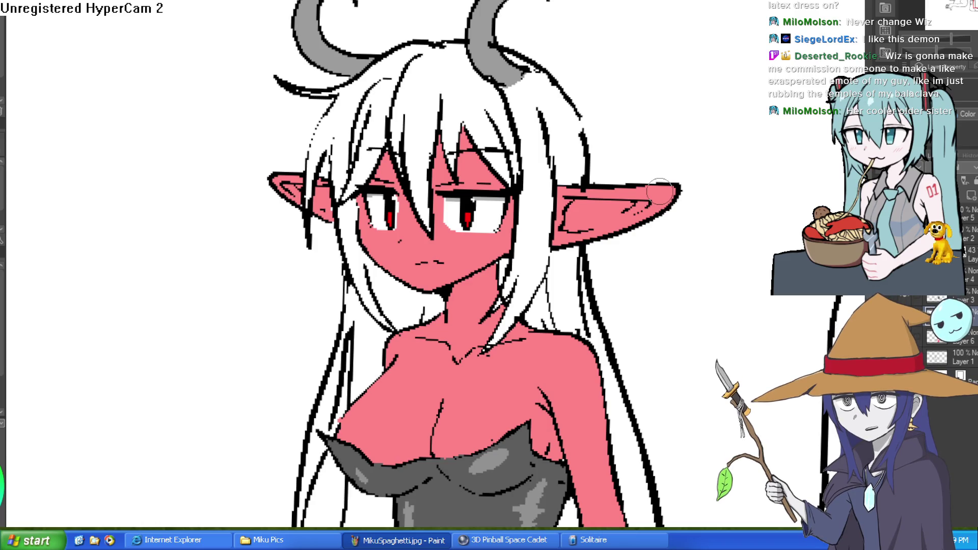
{"action": "scroll", "coordinate": [657, 286], "scroll_direction": "down", "scroll_amount": 2}
{"action": "mouse_move", "coordinate": [694, 312]}
{"action": "left_mouse_down"}
{"action": "mouse_move", "coordinate": [686, 218]}
{"action": "mouse_move", "coordinate": [657, 216]}
{"action": "mouse_move", "coordinate": [662, 250]}
{"action": "left_mouse_up"}
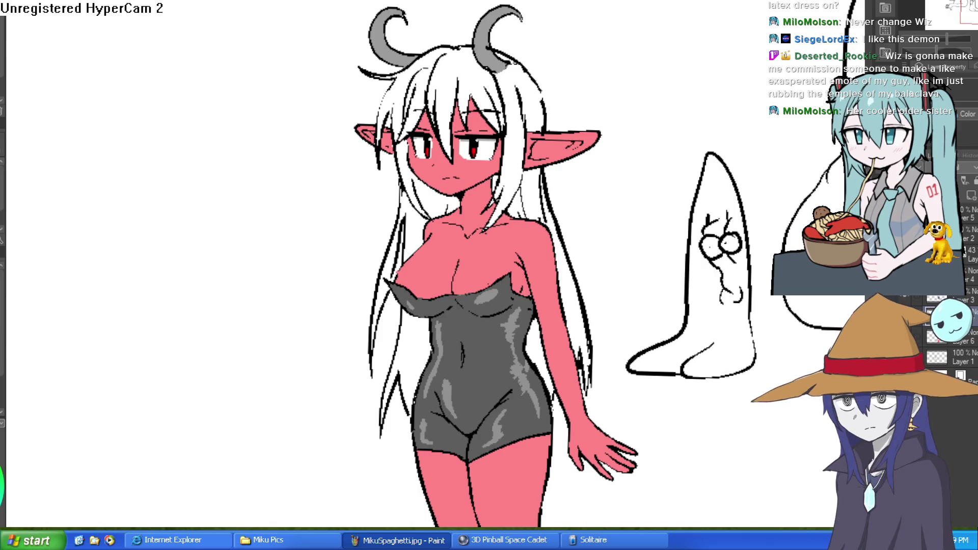
{"action": "mouse_move", "coordinate": [631, 264]}
{"action": "left_mouse_down"}
{"action": "mouse_move", "coordinate": [618, 202]}
{"action": "mouse_move", "coordinate": [624, 218]}
{"action": "mouse_move", "coordinate": [605, 236]}
{"action": "mouse_move", "coordinate": [596, 225]}
{"action": "left_mouse_up"}
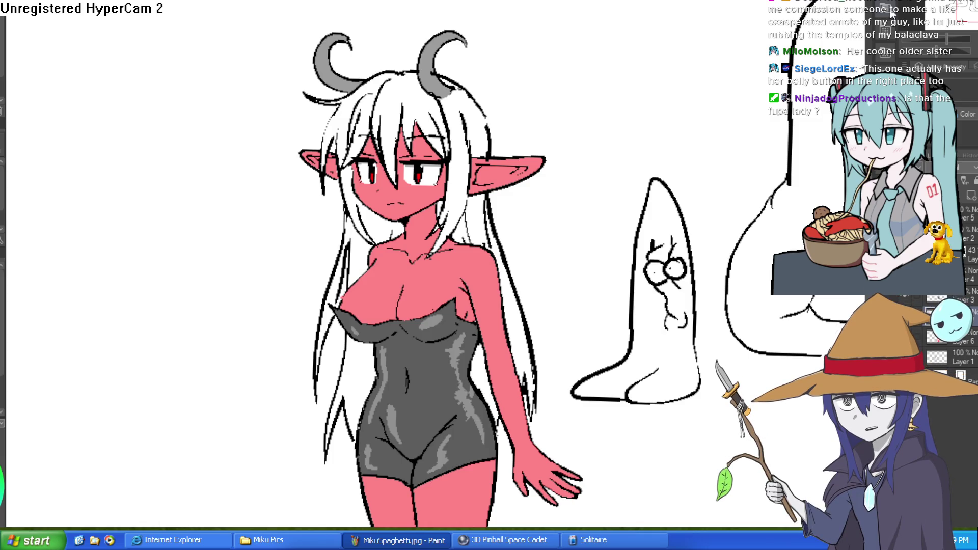
{"action": "mouse_move", "coordinate": [590, 202]}
{"action": "left_mouse_down"}
{"action": "mouse_move", "coordinate": [596, 183]}
{"action": "mouse_move", "coordinate": [620, 190]}
{"action": "mouse_move", "coordinate": [626, 244]}
{"action": "mouse_move", "coordinate": [616, 253]}
{"action": "mouse_move", "coordinate": [604, 246]}
{"action": "left_mouse_up"}
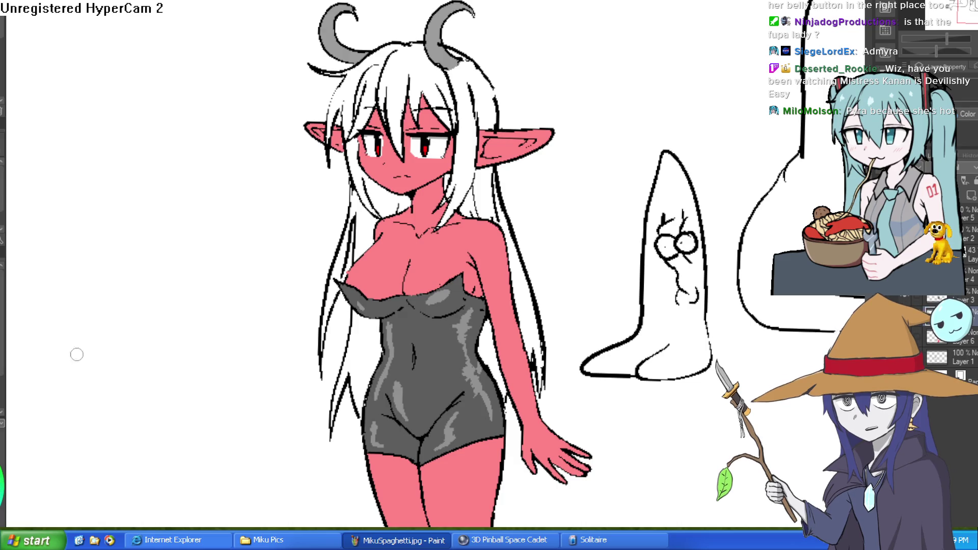
Handwrite the letters P, y, r, a above the horns, undoing one badly drawn stroke.
{"action": "scroll", "coordinate": [592, 209], "scroll_direction": "up", "scroll_amount": 5}
{"action": "scroll", "coordinate": [533, 92], "scroll_direction": "left", "scroll_amount": 2}
{"action": "mouse_move", "coordinate": [392, 99]}
{"action": "left_mouse_down"}
{"action": "mouse_move", "coordinate": [396, 80]}
{"action": "mouse_move", "coordinate": [419, 94]}
{"action": "mouse_move", "coordinate": [418, 109]}
{"action": "mouse_move", "coordinate": [461, 75]}
{"action": "left_mouse_up"}
{"action": "mouse_move", "coordinate": [479, 81]}
{"action": "left_mouse_down"}
{"action": "mouse_move", "coordinate": [471, 87]}
{"action": "mouse_move", "coordinate": [491, 92]}
{"action": "left_mouse_up"}
{"action": "key", "text": "ctrl+z"}
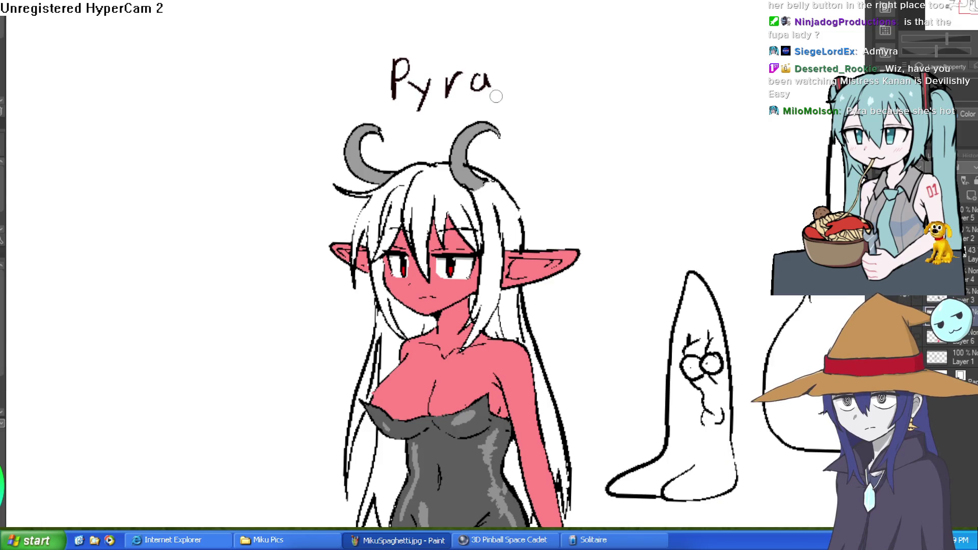
{"action": "left_click_drag", "start_coordinate": [585, 112], "coordinate": [570, 176]}
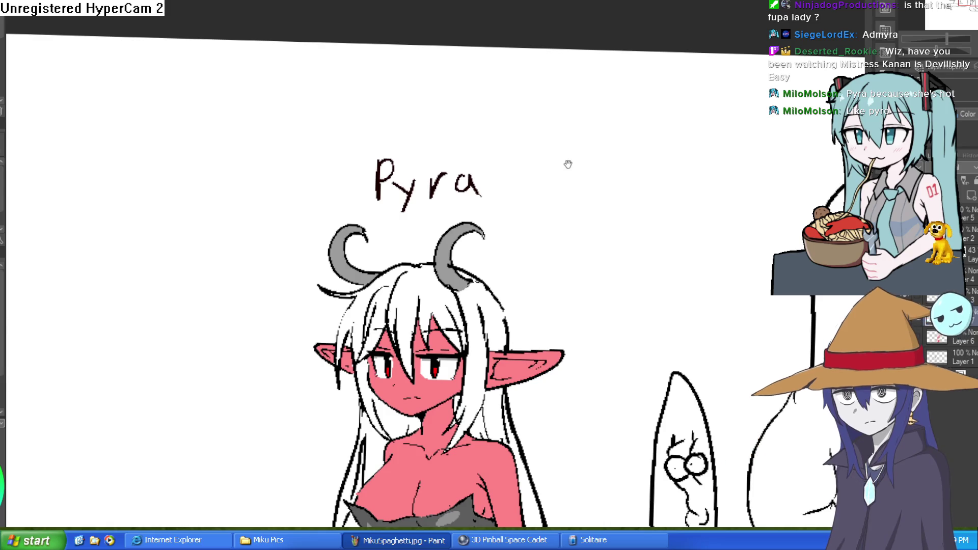
{"action": "scroll", "coordinate": [487, 171], "scroll_direction": "up", "scroll_amount": 3}
{"action": "scroll", "coordinate": [594, 258], "scroll_direction": "down", "scroll_amount": 4}
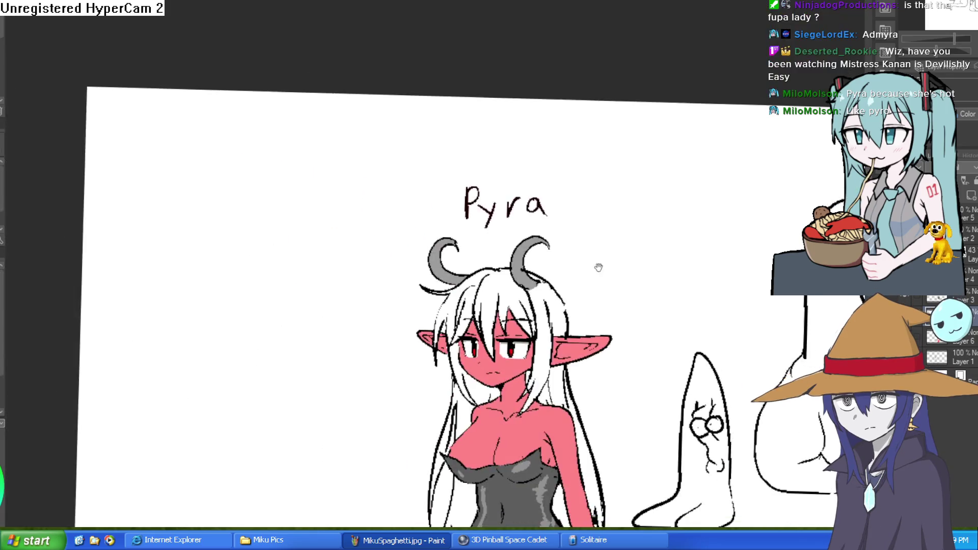
{"action": "scroll", "coordinate": [578, 214], "scroll_direction": "up", "scroll_amount": 4}
{"action": "scroll", "coordinate": [575, 173], "scroll_direction": "down", "scroll_amount": 2}
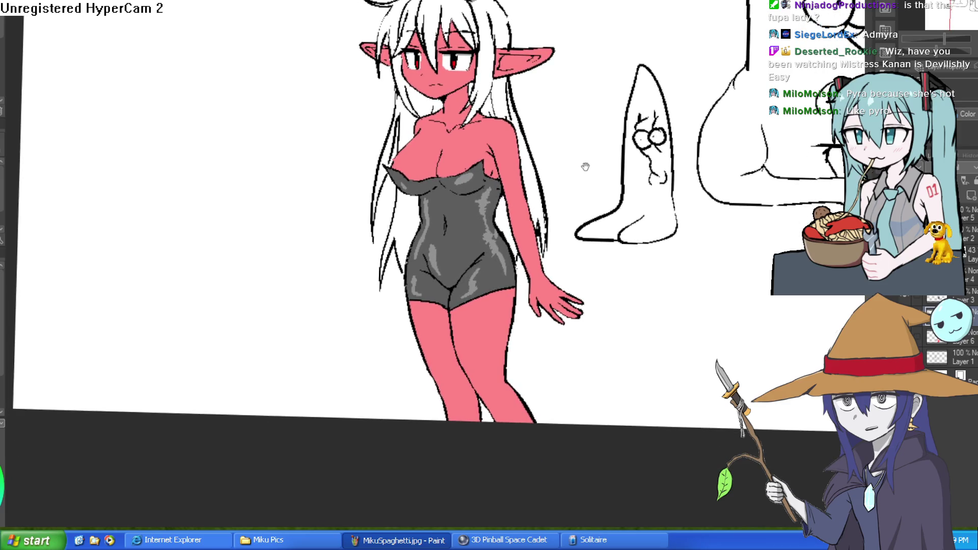
{"action": "scroll", "coordinate": [531, 141], "scroll_direction": "up", "scroll_amount": 4}
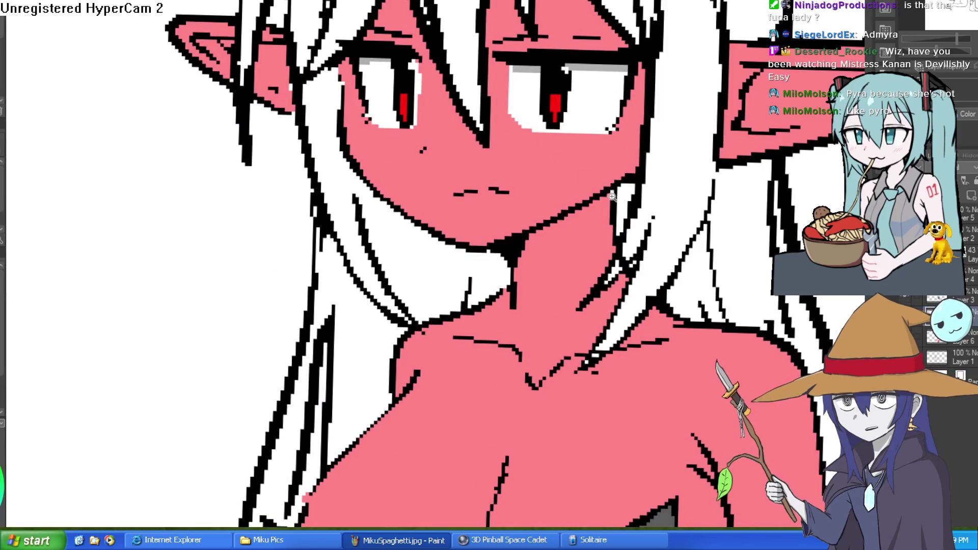
{"action": "scroll", "coordinate": [532, 141], "scroll_direction": "down", "scroll_amount": 4}
{"action": "scroll", "coordinate": [703, 221], "scroll_direction": "up", "scroll_amount": 1}
{"action": "key", "text": "h"}
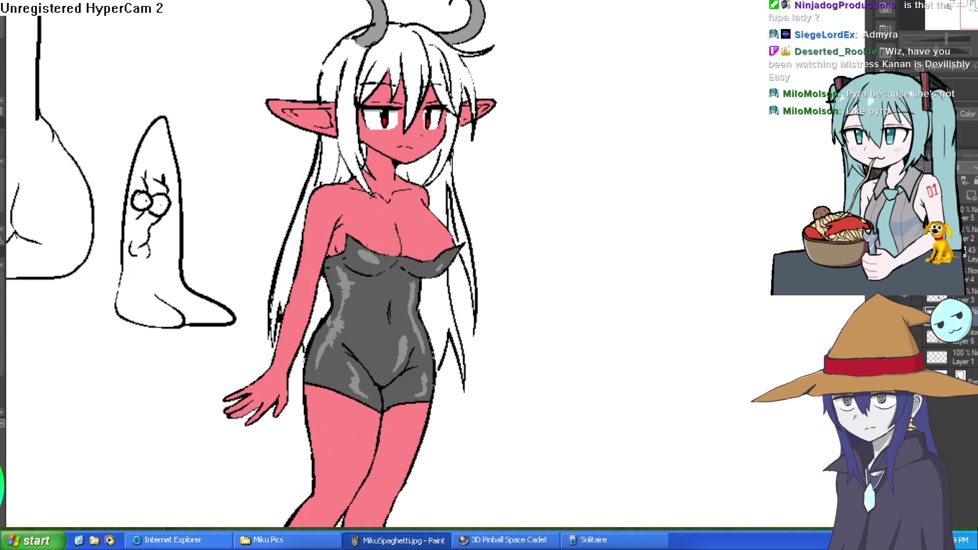
{"action": "key", "text": "h"}
{"action": "left_click_drag", "start_coordinate": [611, 394], "coordinate": [612, 285]}
{"action": "scroll", "coordinate": [602, 246], "scroll_direction": "up", "scroll_amount": 2}
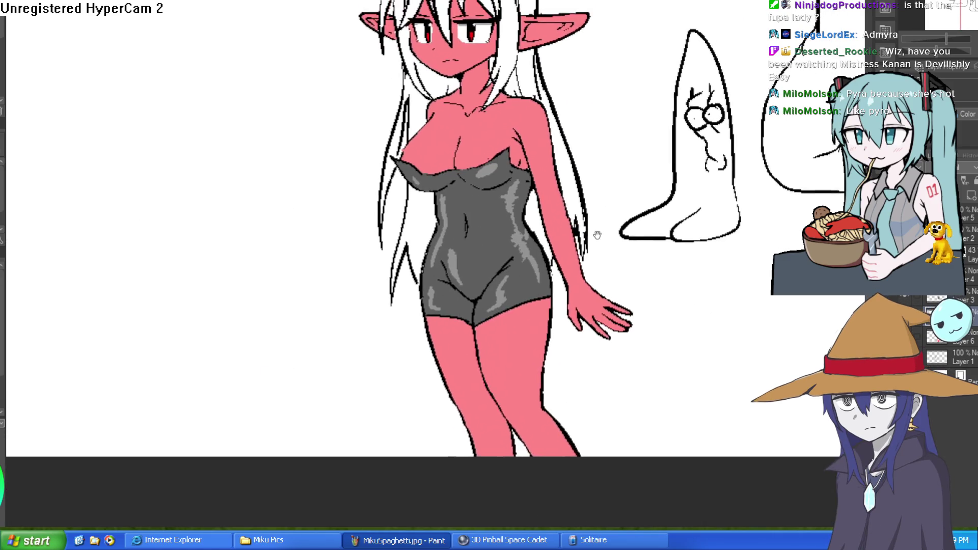
{"action": "left_click_drag", "start_coordinate": [602, 246], "coordinate": [596, 295]}
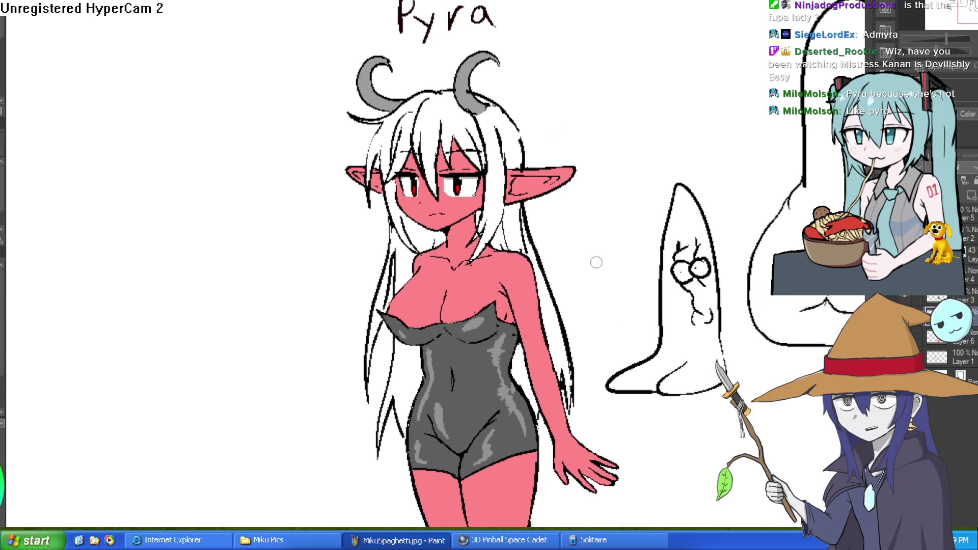
{"action": "scroll", "coordinate": [611, 240], "scroll_direction": "up", "scroll_amount": 1}
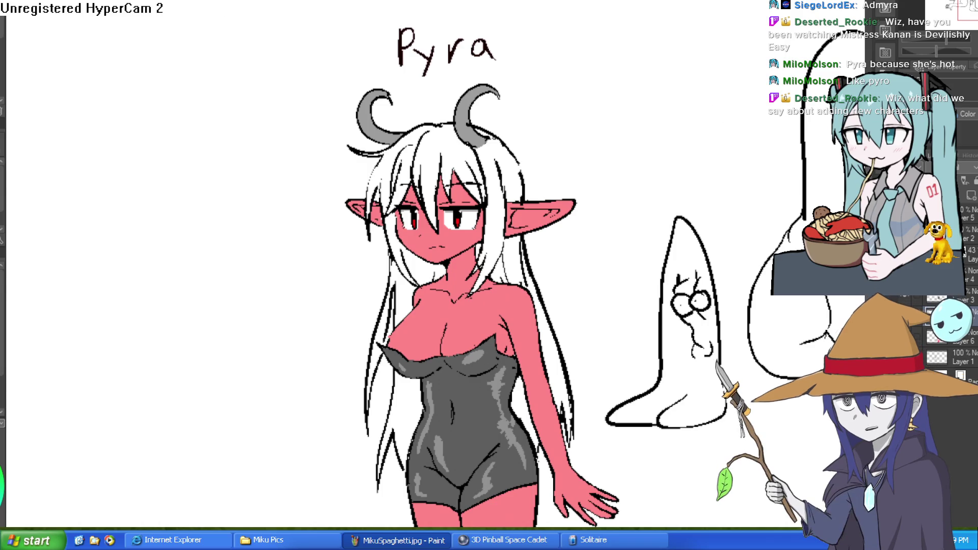
On a new layer in the elf girl drawing, fill her neck and face with pink skin tone.
{"action": "key", "text": "ctrl+Tab"}
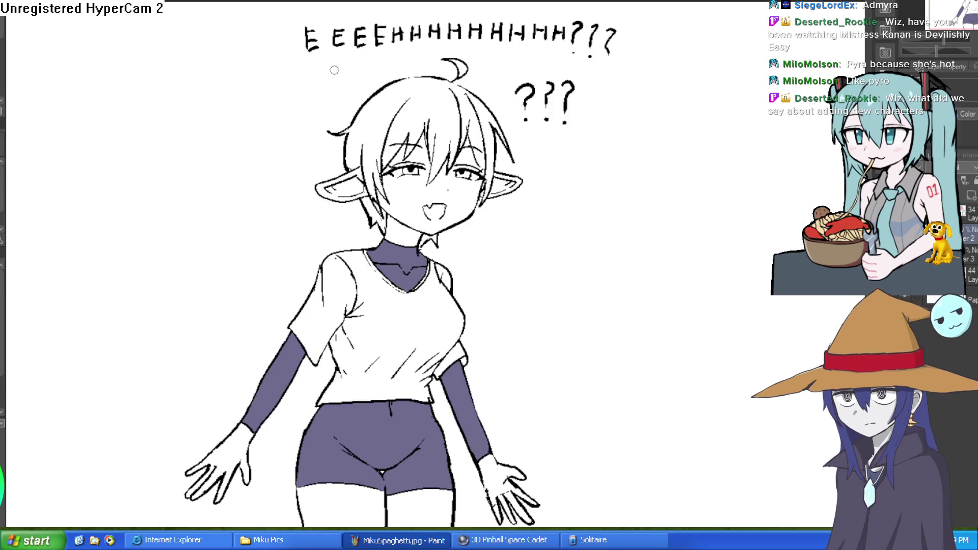
{"action": "left_click", "coordinate": [965, 182]}
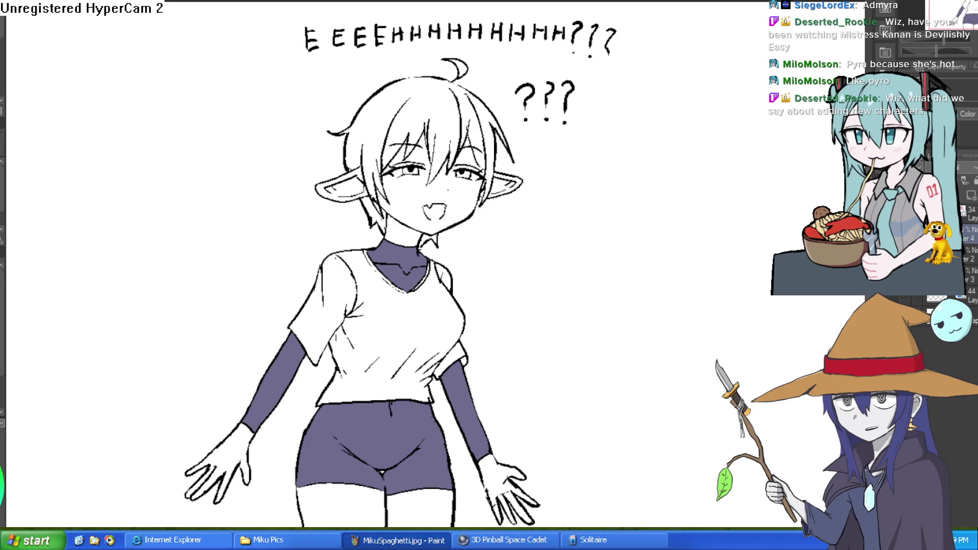
{"action": "scroll", "coordinate": [458, 174], "scroll_direction": "up", "scroll_amount": 2}
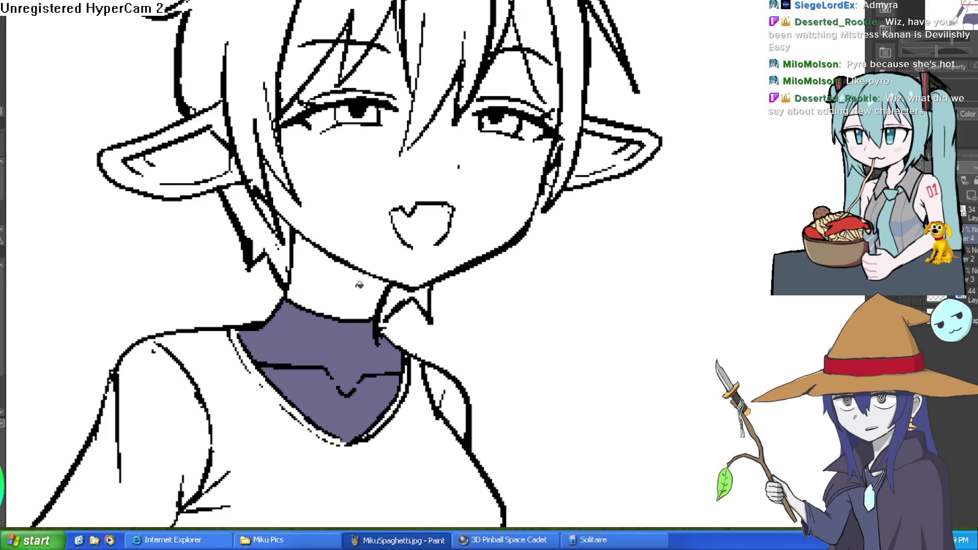
{"action": "left_click", "coordinate": [317, 268]}
{"action": "key", "text": "ctrl+z"}
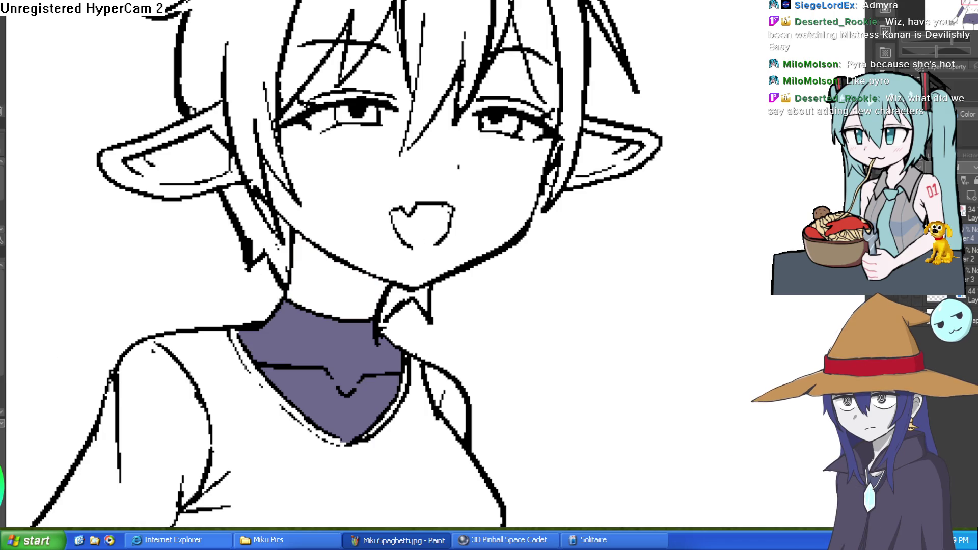
{"action": "left_click", "coordinate": [359, 287]}
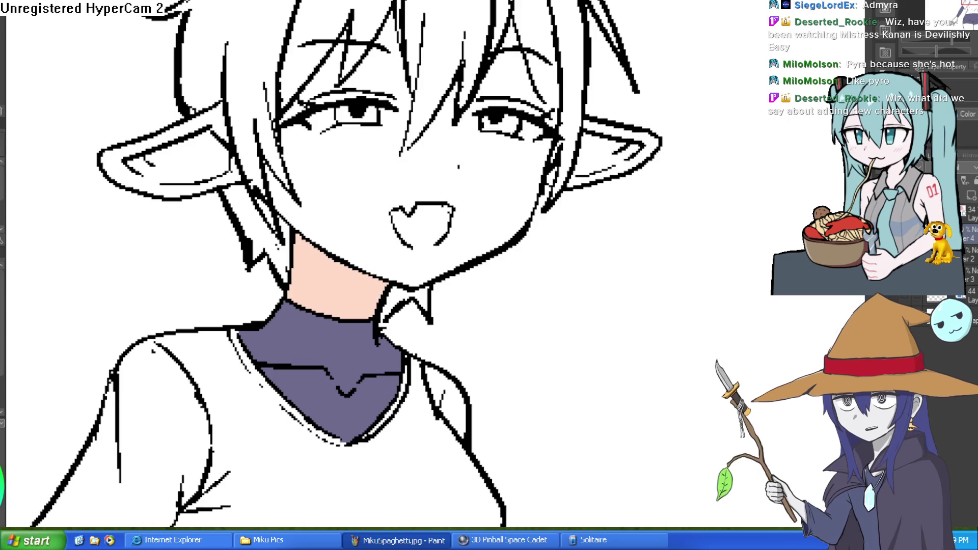
{"action": "key", "text": "ctrl+z"}
{"action": "scroll", "coordinate": [467, 190], "scroll_direction": "down", "scroll_amount": 2}
{"action": "scroll", "coordinate": [534, 203], "scroll_direction": "up", "scroll_amount": 4}
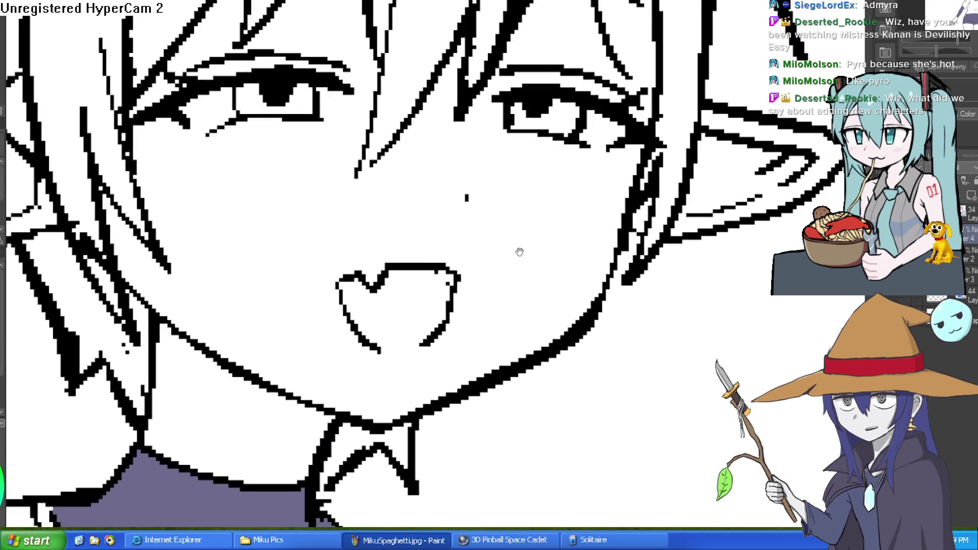
{"action": "left_click_drag", "start_coordinate": [535, 203], "coordinate": [553, 204]}
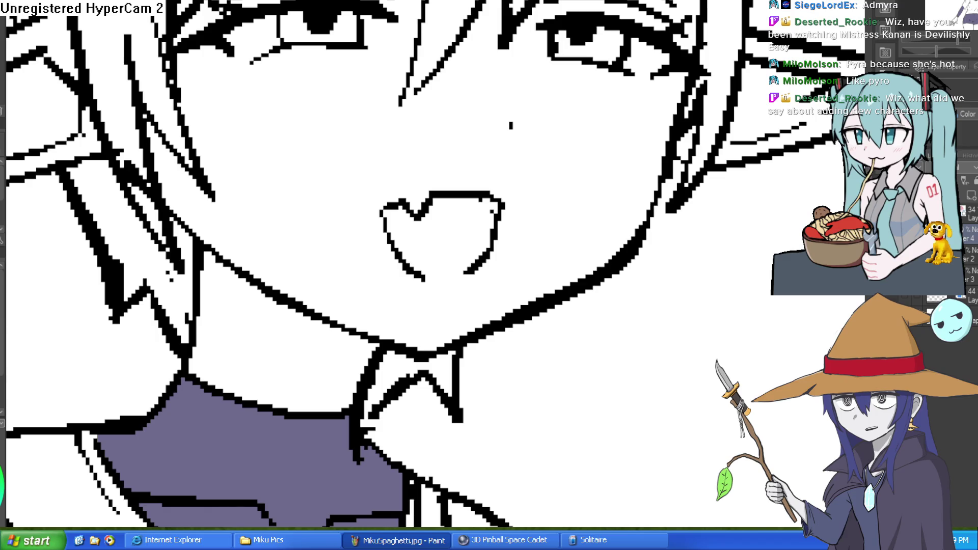
{"action": "left_click", "coordinate": [300, 293]}
{"action": "key", "text": "ctrl+z"}
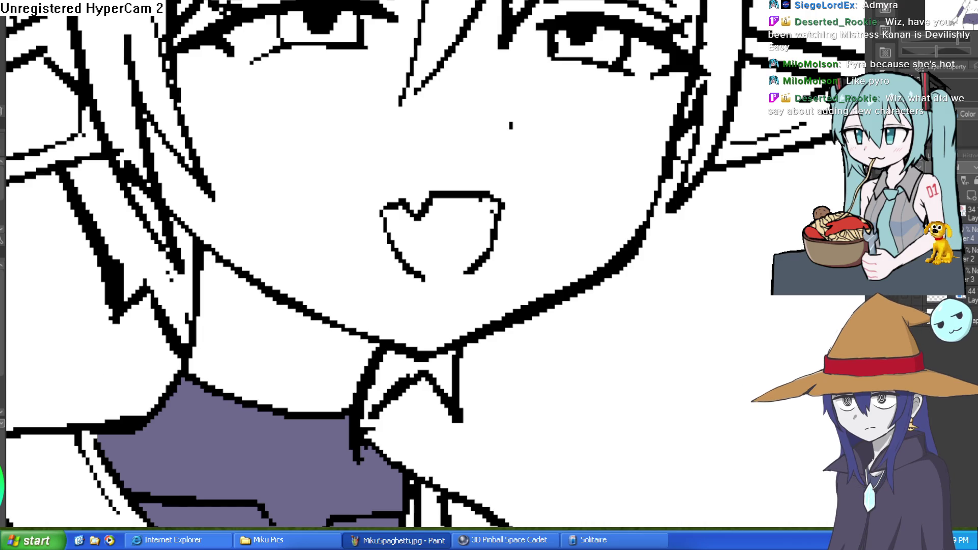
{"action": "left_click", "coordinate": [288, 350]}
{"action": "left_click", "coordinate": [345, 272]}
Fill the leftover white gaps beside the nose, above the eyes and along the hairline pink.
{"action": "scroll", "coordinate": [345, 272], "scroll_direction": "up", "scroll_amount": 4}
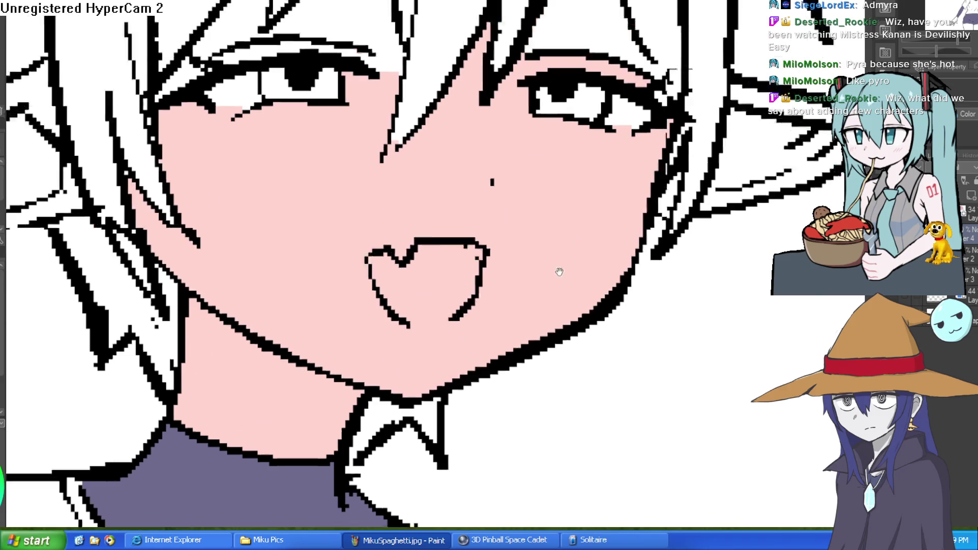
{"action": "left_click", "coordinate": [555, 151]}
{"action": "left_click", "coordinate": [556, 74]}
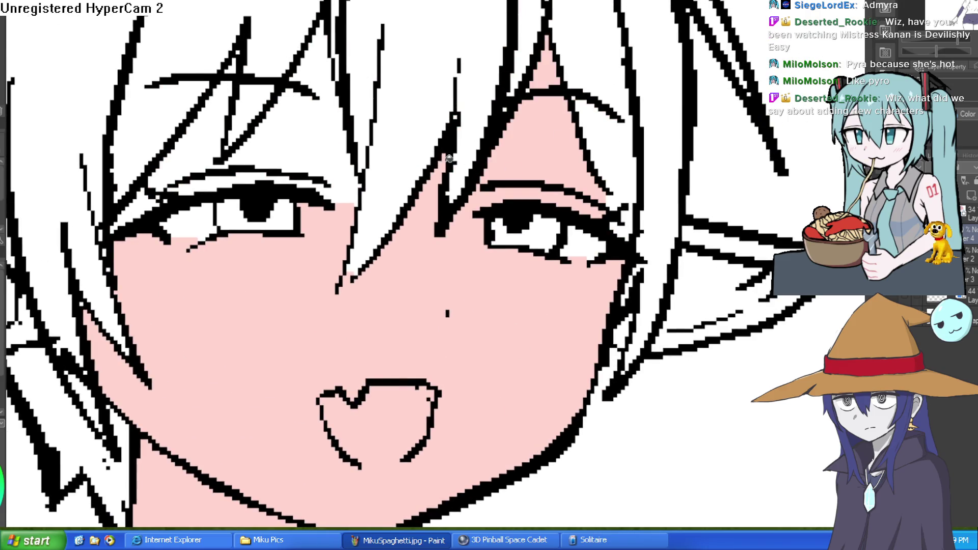
{"action": "left_click", "coordinate": [306, 161]}
{"action": "left_click", "coordinate": [329, 185]}
{"action": "left_click", "coordinate": [313, 59]}
{"action": "left_click", "coordinate": [205, 136]}
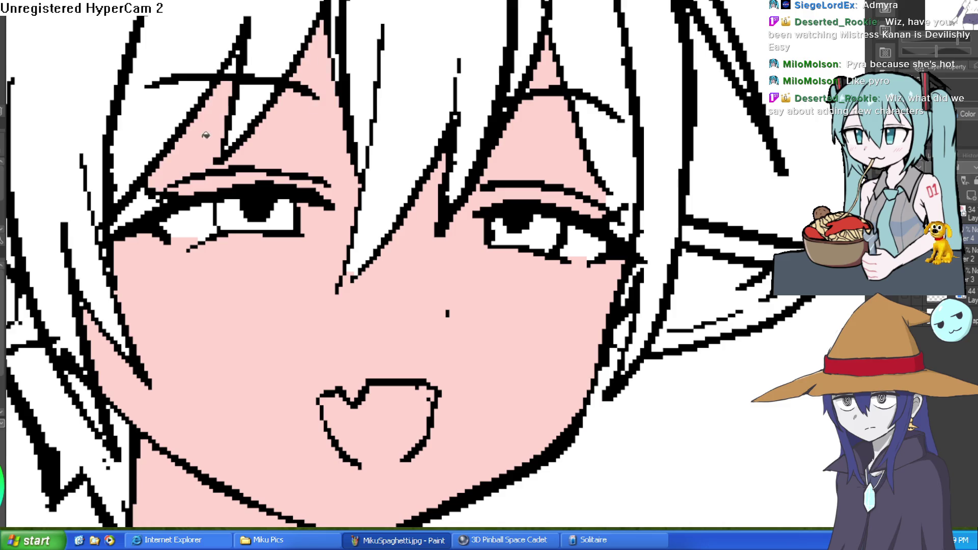
{"action": "left_click", "coordinate": [148, 196]}
Fill the inside, base and remaining white part of the right ear pink.
{"action": "scroll", "coordinate": [175, 176], "scroll_direction": "down", "scroll_amount": 3}
{"action": "scroll", "coordinate": [491, 262], "scroll_direction": "down", "scroll_amount": 3}
{"action": "left_click_drag", "start_coordinate": [514, 288], "coordinate": [508, 268]}
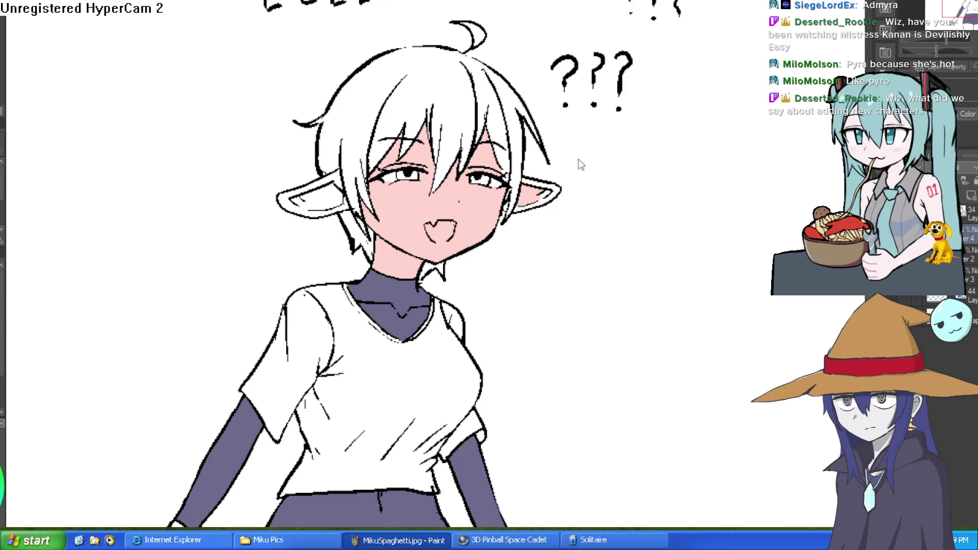
{"action": "scroll", "coordinate": [573, 183], "scroll_direction": "up", "scroll_amount": 3}
{"action": "left_click", "coordinate": [557, 199]}
{"action": "left_click", "coordinate": [543, 199]}
{"action": "left_click", "coordinate": [488, 236]}
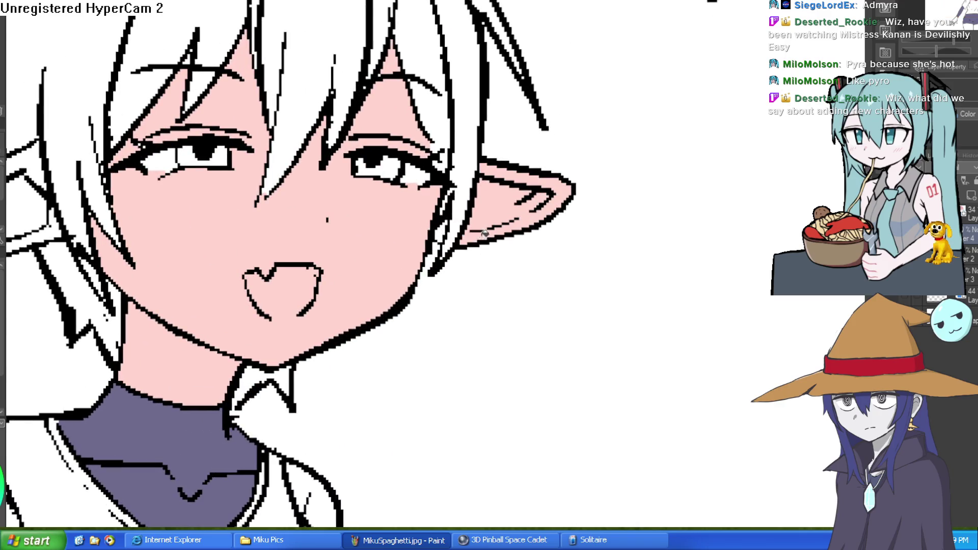
Fill the inside, base, upper band and tip of the left ear pink.
{"action": "left_click_drag", "start_coordinate": [432, 273], "coordinate": [618, 293]}
{"action": "left_click", "coordinate": [205, 238]}
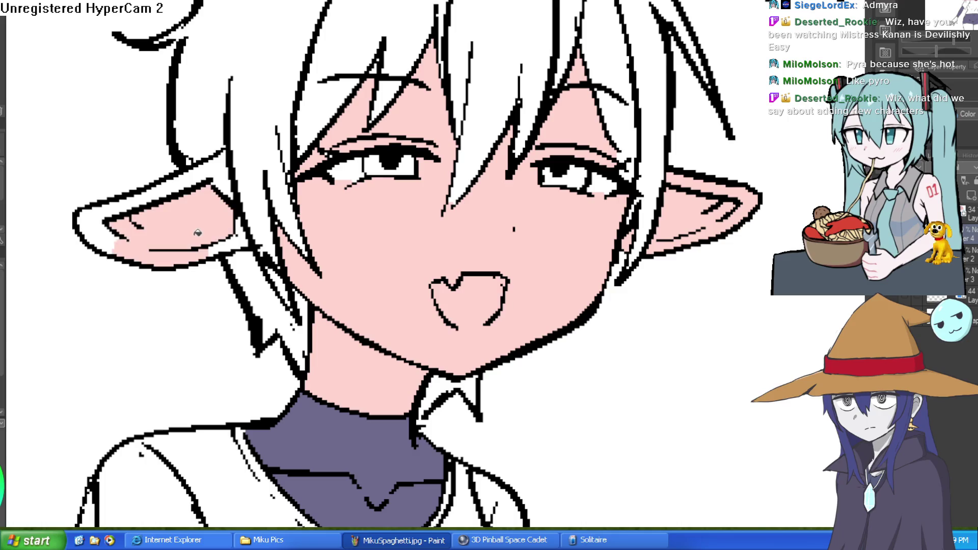
{"action": "left_click", "coordinate": [242, 235]}
{"action": "left_click", "coordinate": [221, 173]}
{"action": "left_click", "coordinate": [101, 215]}
{"action": "left_click_drag", "start_coordinate": [443, 196], "coordinate": [425, 216]}
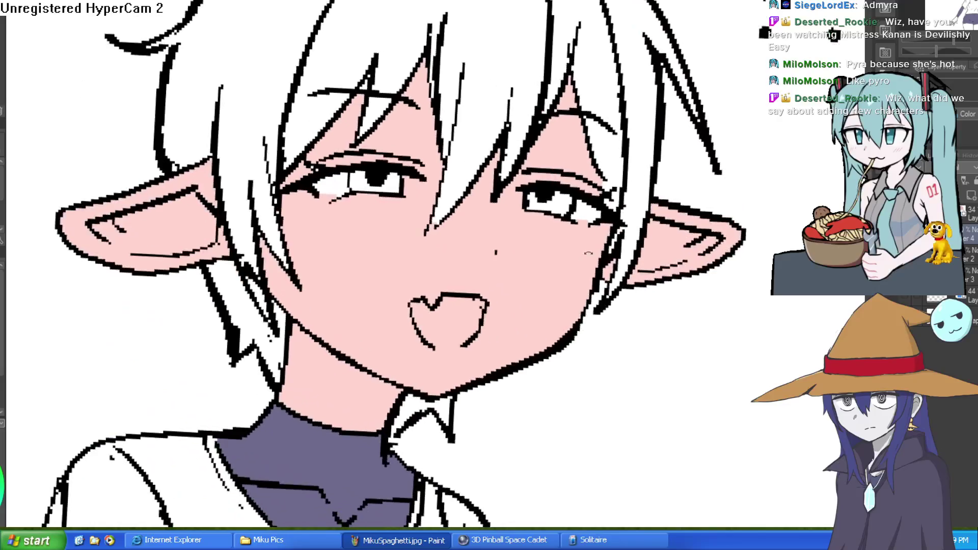
{"action": "scroll", "coordinate": [505, 298], "scroll_direction": "down", "scroll_amount": 5}
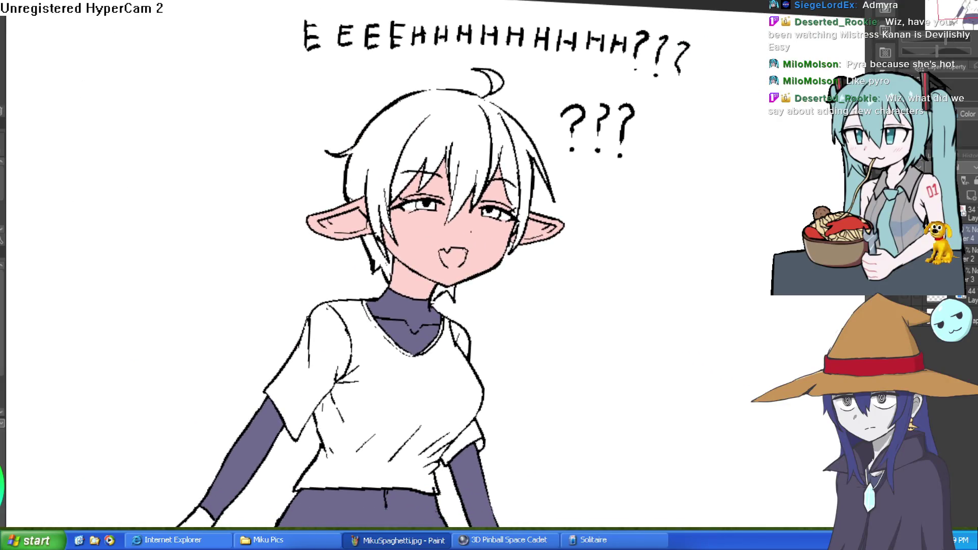
{"action": "mouse_move", "coordinate": [702, 155]}
{"action": "left_mouse_down"}
{"action": "mouse_move", "coordinate": [688, 153]}
{"action": "mouse_move", "coordinate": [678, 202]}
{"action": "left_mouse_up"}
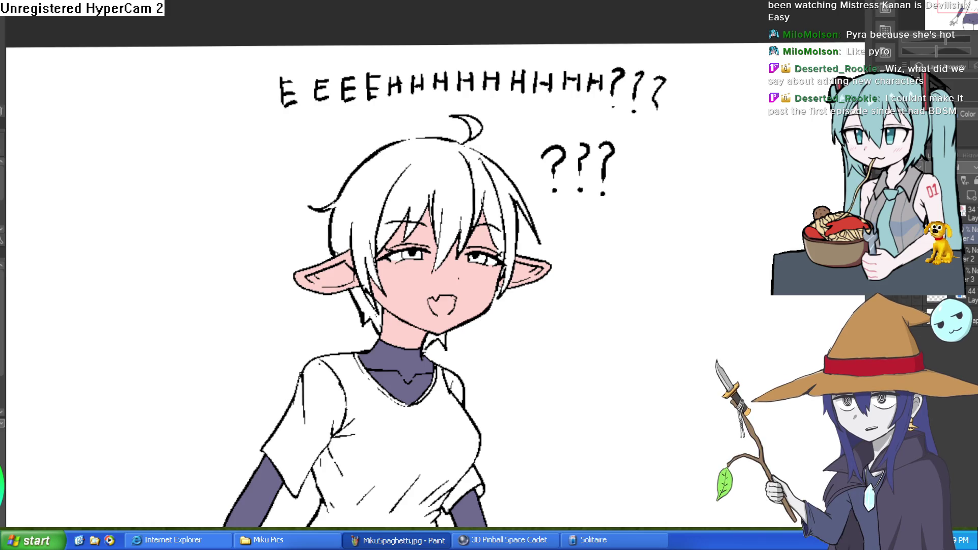
{"action": "key", "text": "alt+Tab"}
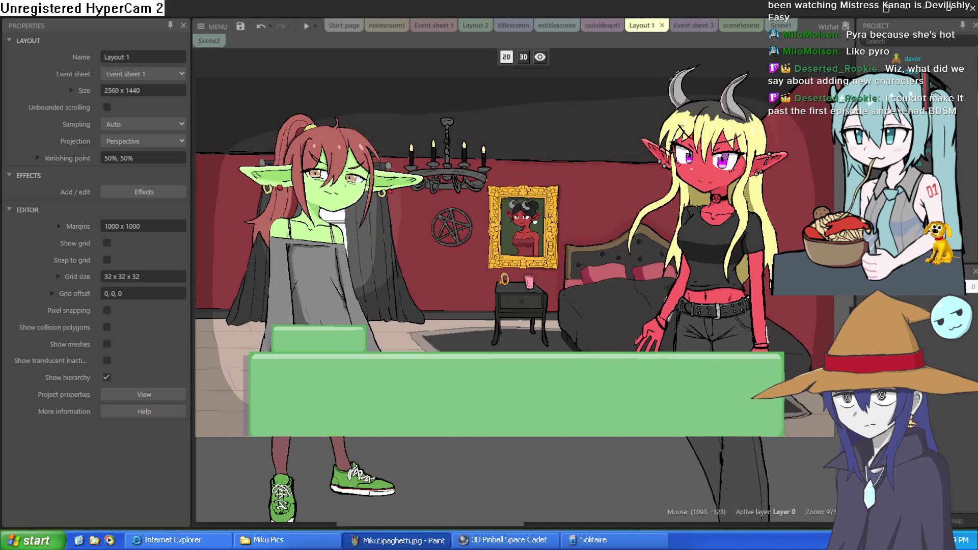
Browse Scene1, scene1event, Event sheet 3, Layout 1, outsideapt1 and estitlescreen, then minimize Construct 3.
{"action": "left_click", "coordinate": [781, 25]}
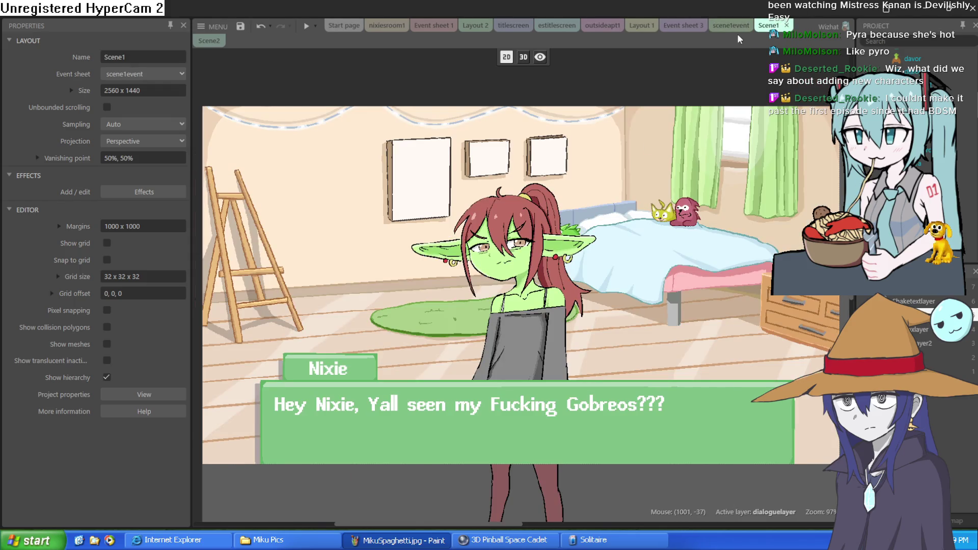
{"action": "left_click", "coordinate": [730, 28]}
{"action": "left_click", "coordinate": [683, 26]}
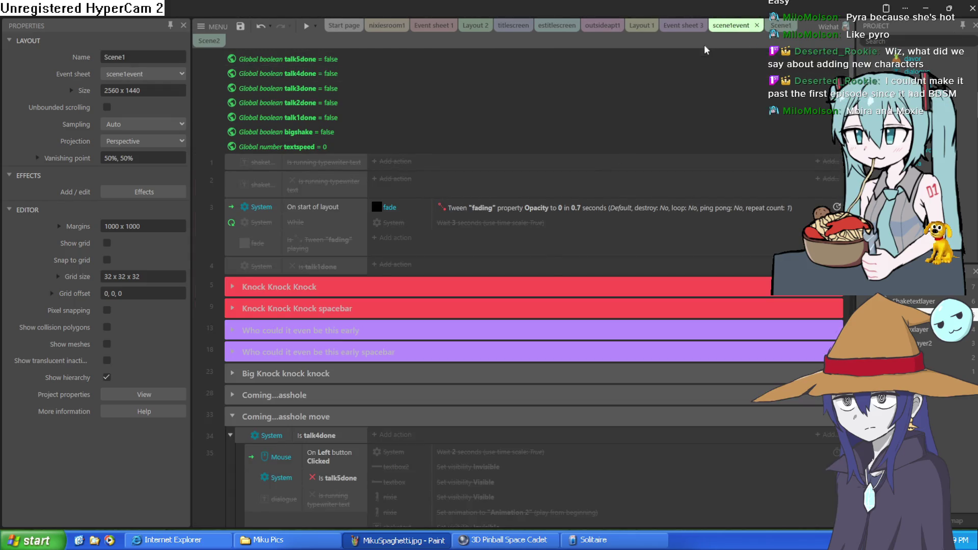
{"action": "left_click", "coordinate": [641, 25]}
{"action": "left_click", "coordinate": [602, 26]}
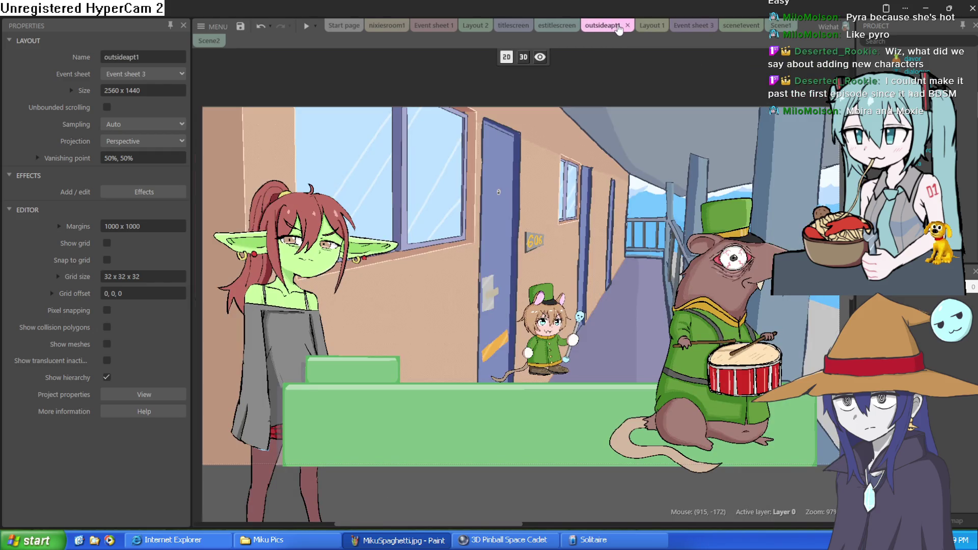
{"action": "left_click", "coordinate": [557, 25]}
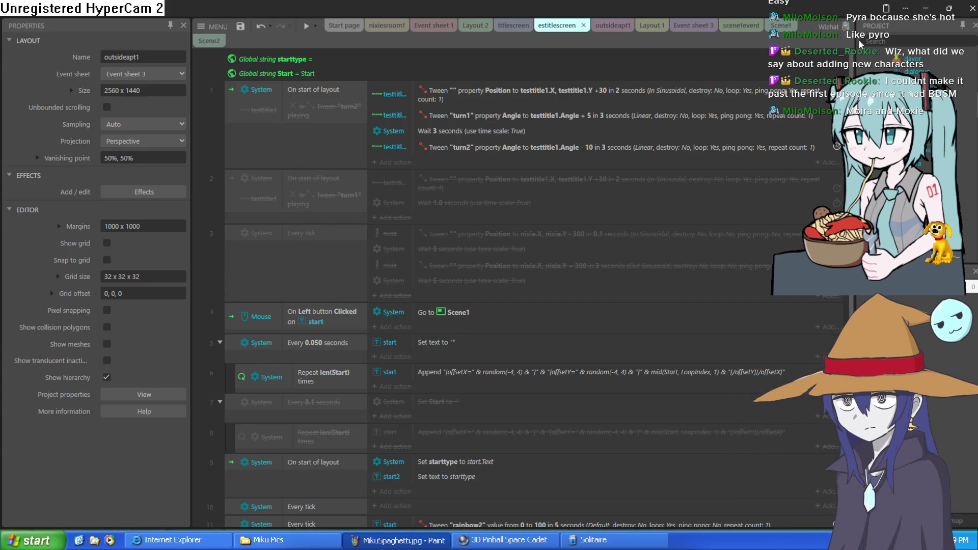
{"action": "left_click", "coordinate": [927, 9]}
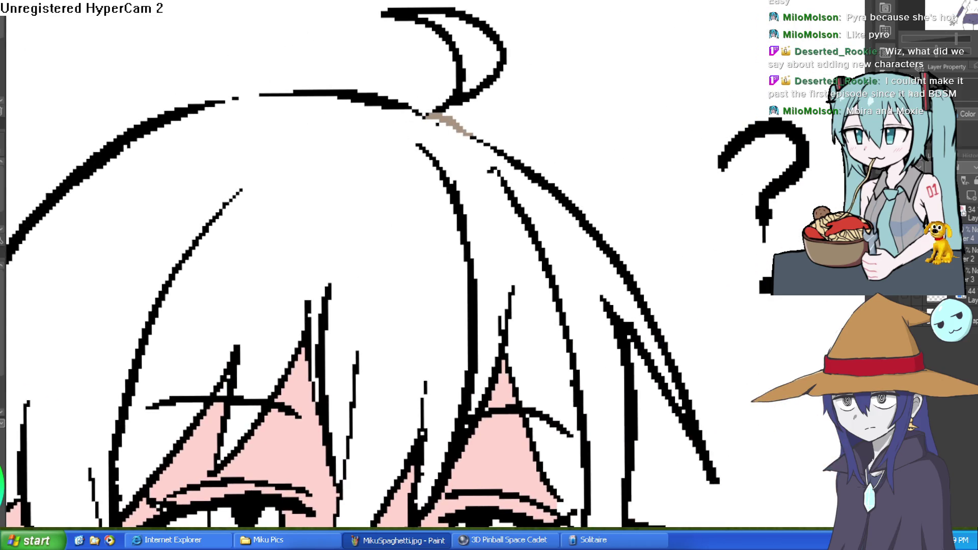
Fill the hair regions light brown, replacing one wrong fill near the right eye with a brush touch-up.
{"action": "left_click", "coordinate": [469, 112]}
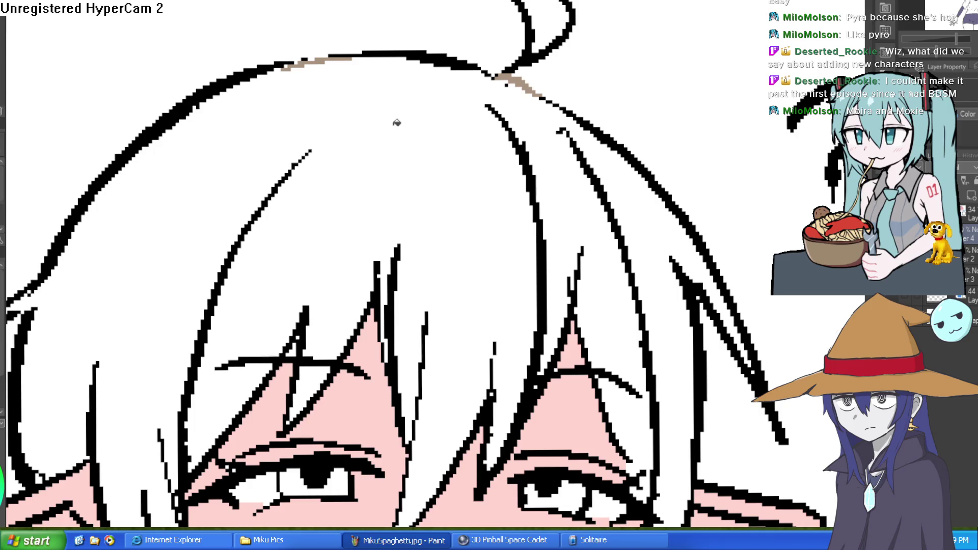
{"action": "left_click", "coordinate": [503, 69]}
{"action": "left_click", "coordinate": [550, 159]}
{"action": "left_click", "coordinate": [638, 188]}
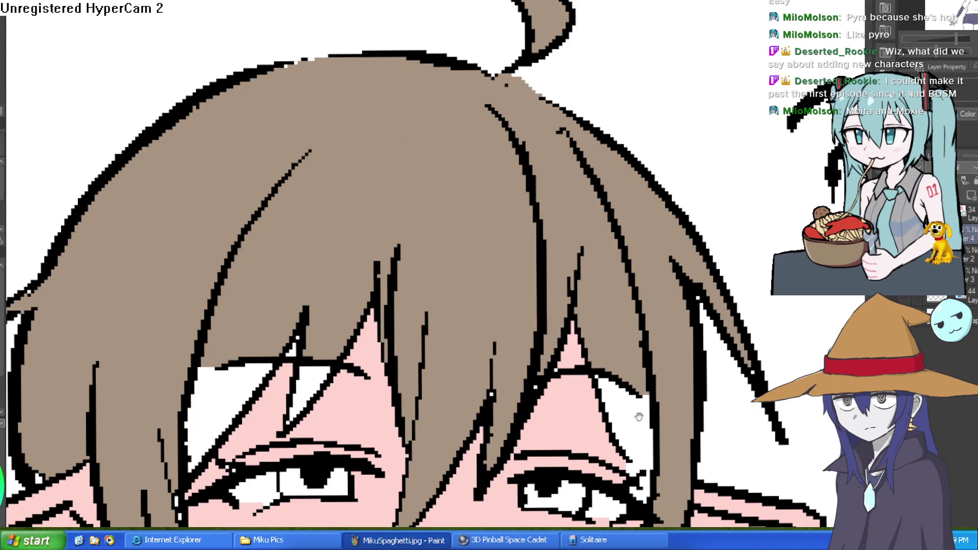
{"action": "scroll", "coordinate": [638, 417], "scroll_direction": "down", "scroll_amount": 3}
{"action": "key", "text": "ctrl+z"}
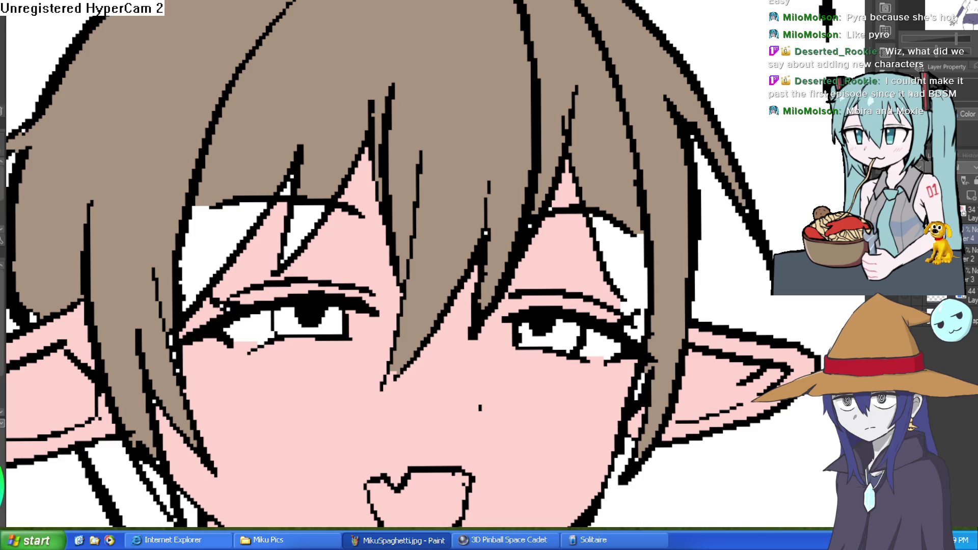
{"action": "left_click_drag", "start_coordinate": [627, 301], "coordinate": [643, 312]}
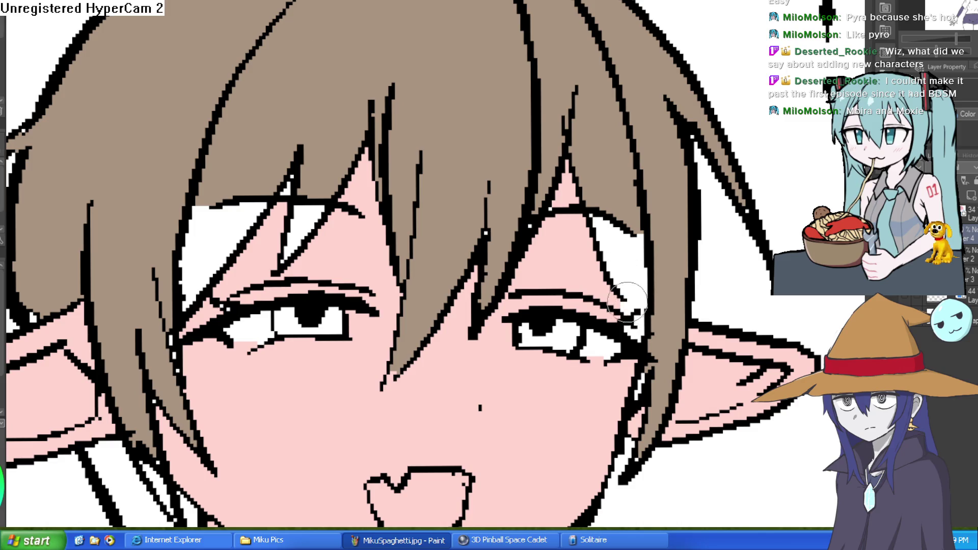
{"action": "key", "text": "g"}
{"action": "left_click", "coordinate": [599, 234]}
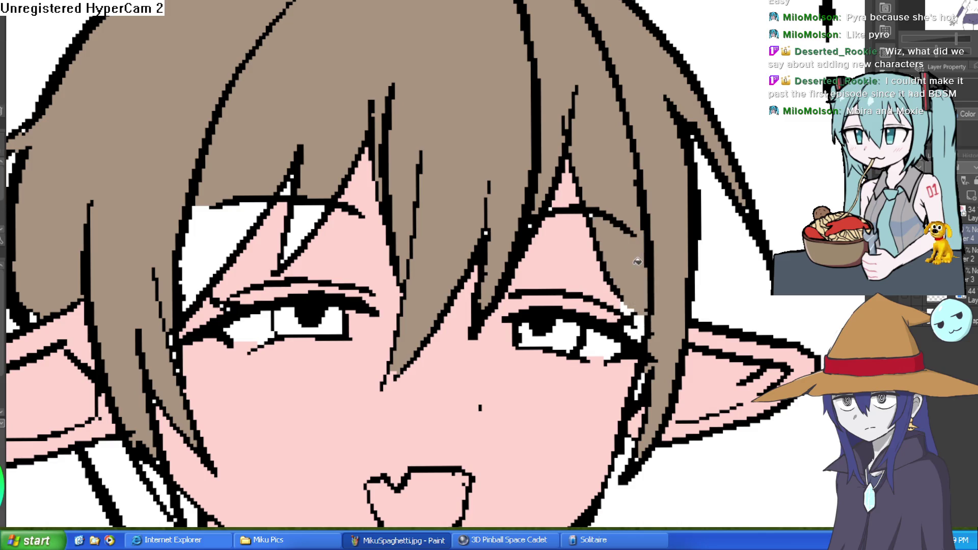
{"action": "left_click", "coordinate": [236, 234]}
{"action": "left_click", "coordinate": [300, 227]}
Fill both hands and both thighs with pink skin tone.
{"action": "scroll", "coordinate": [300, 227], "scroll_direction": "down", "scroll_amount": 5}
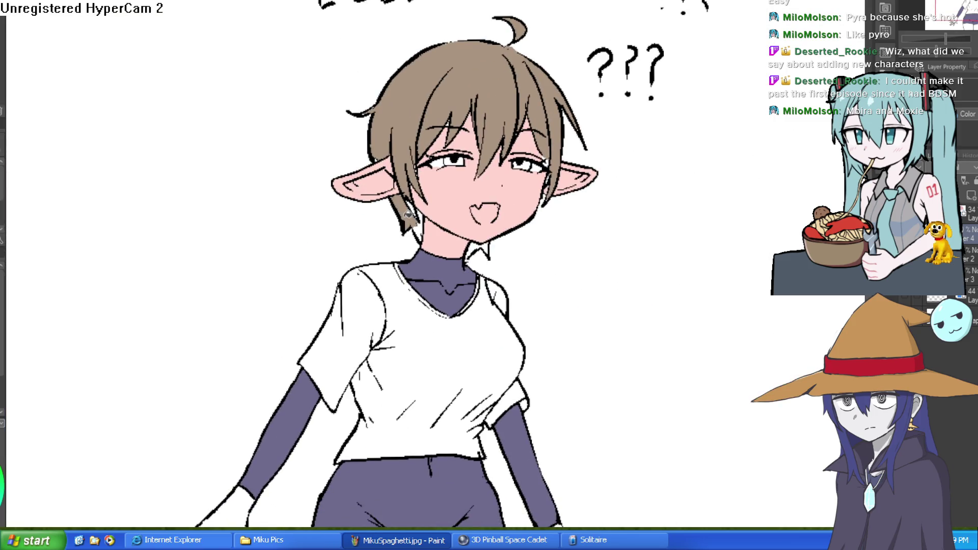
{"action": "scroll", "coordinate": [546, 300], "scroll_direction": "down", "scroll_amount": 3}
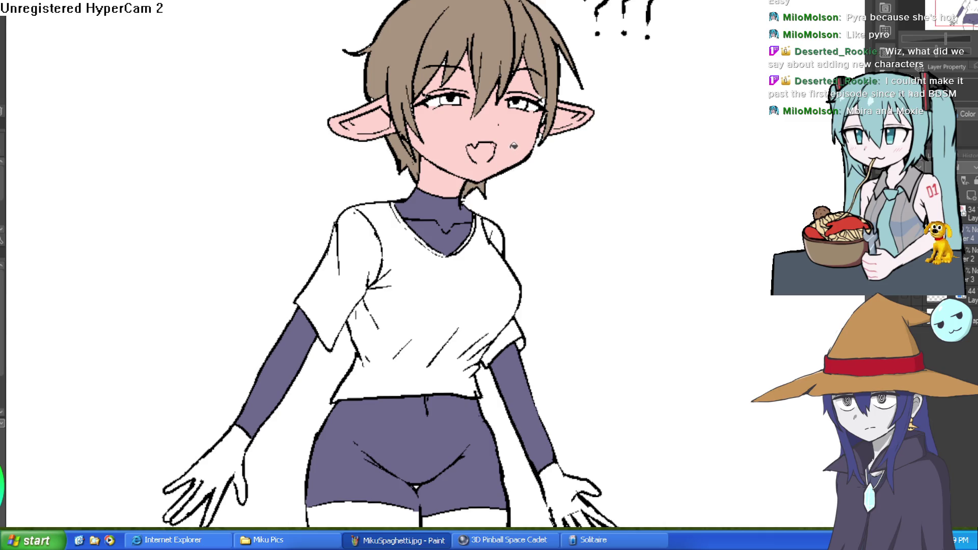
{"action": "left_click_drag", "start_coordinate": [601, 430], "coordinate": [541, 308]}
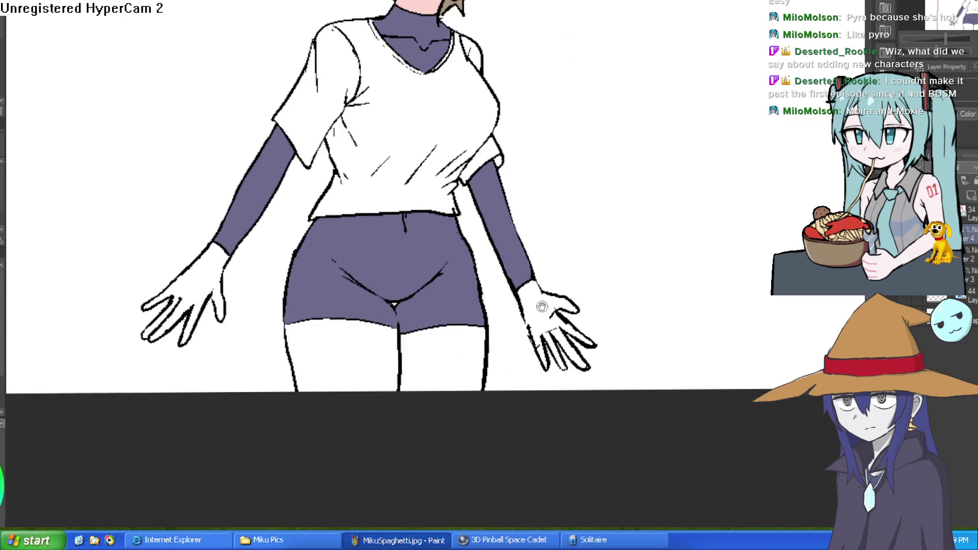
{"action": "left_click", "coordinate": [542, 313]}
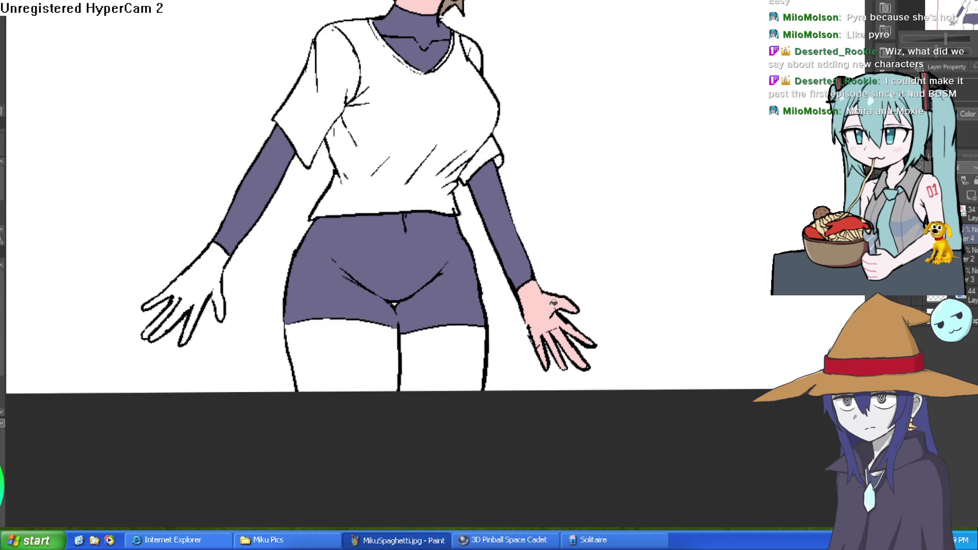
{"action": "left_click", "coordinate": [216, 267]}
{"action": "left_click", "coordinate": [369, 361]}
{"action": "left_click", "coordinate": [482, 329]}
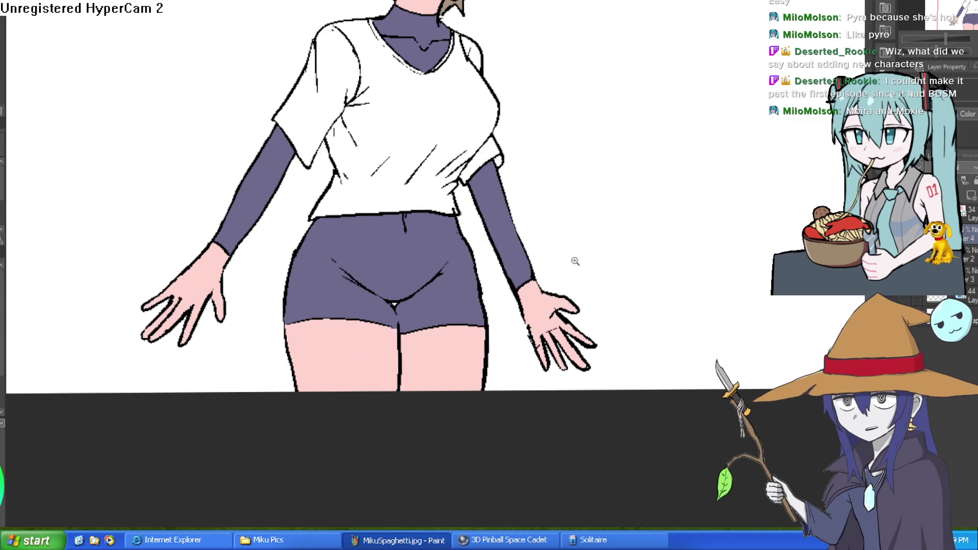
{"action": "key", "text": "ctrl+0"}
{"action": "scroll", "coordinate": [535, 229], "scroll_direction": "up", "scroll_amount": 3}
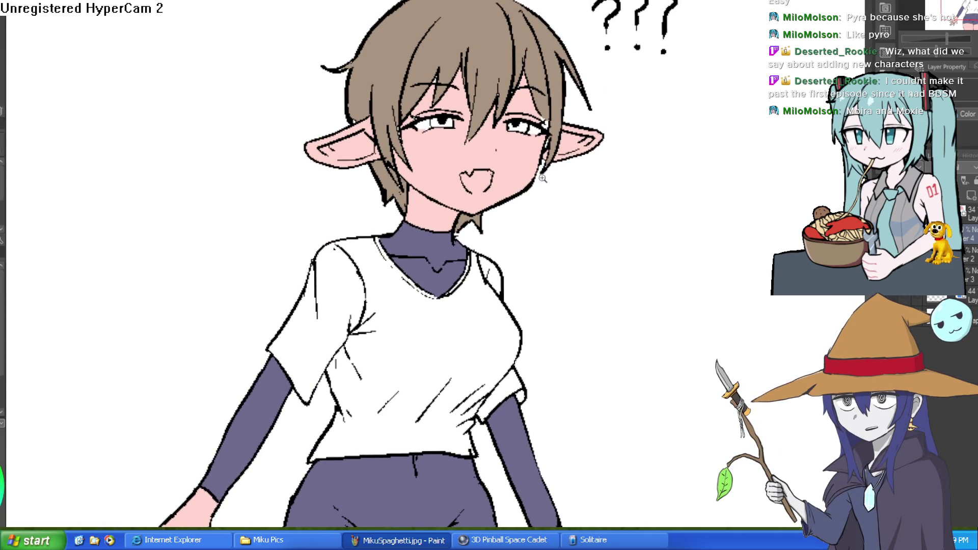
{"action": "scroll", "coordinate": [560, 234], "scroll_direction": "up", "scroll_amount": 1}
{"action": "scroll", "coordinate": [586, 245], "scroll_direction": "down", "scroll_amount": 4}
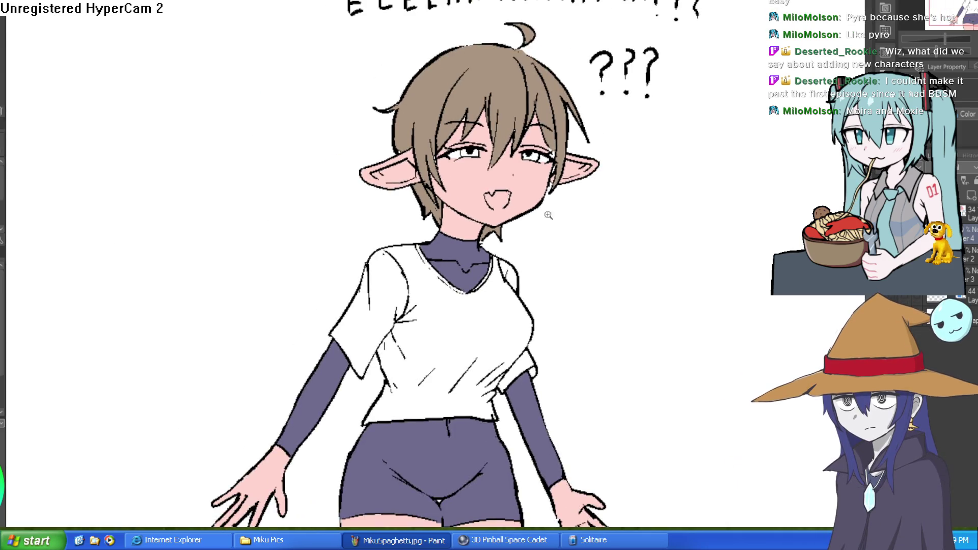
{"action": "left_click_drag", "start_coordinate": [593, 219], "coordinate": [600, 295]}
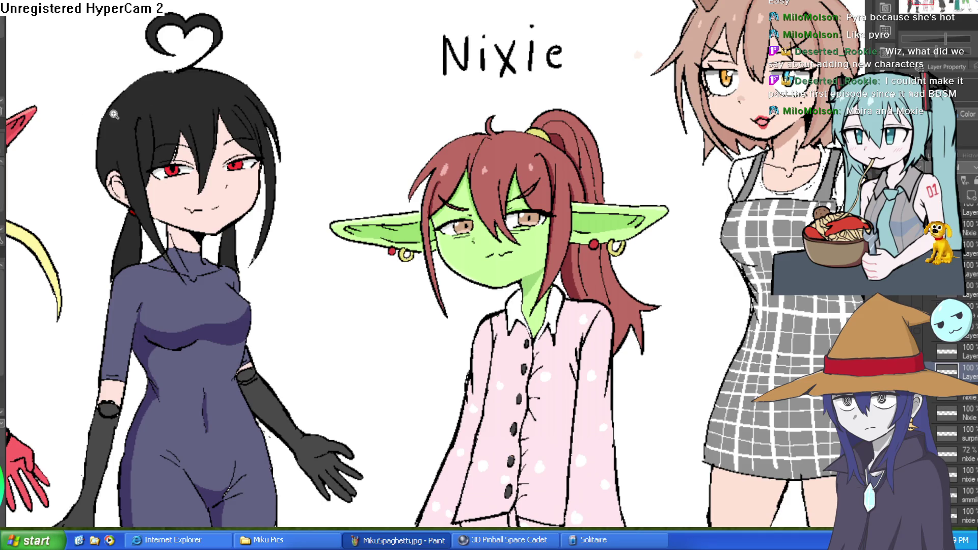
Erase Nixie's existing mouth lines, then move to the Pyra sketches document.
{"action": "scroll", "coordinate": [524, 214], "scroll_direction": "up", "scroll_amount": 4}
{"action": "mouse_move", "coordinate": [533, 254]}
{"action": "left_mouse_down"}
{"action": "mouse_move", "coordinate": [484, 255]}
{"action": "mouse_move", "coordinate": [475, 245]}
{"action": "mouse_move", "coordinate": [484, 240]}
{"action": "left_mouse_up"}
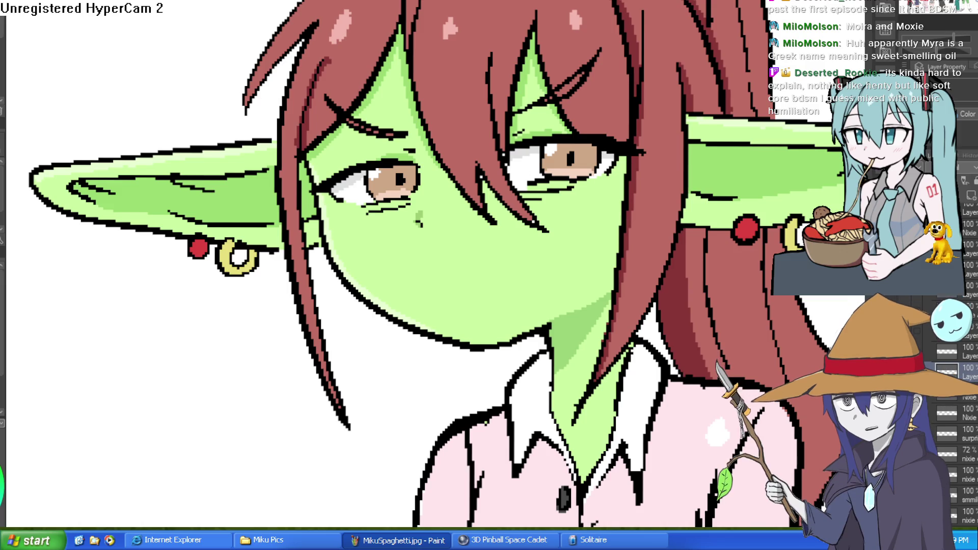
{"action": "key", "text": "ctrl+Tab"}
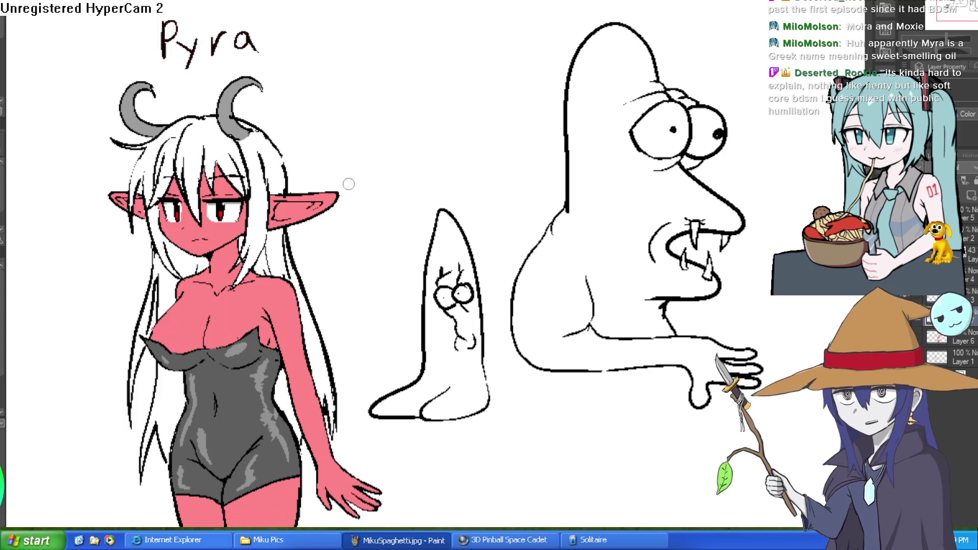
Zoom in and out around the character lineup to survey the drawings.
{"action": "scroll", "coordinate": [498, 120], "scroll_direction": "up", "scroll_amount": 2}
{"action": "scroll", "coordinate": [529, 188], "scroll_direction": "down", "scroll_amount": 3}
{"action": "scroll", "coordinate": [528, 173], "scroll_direction": "down", "scroll_amount": 1}
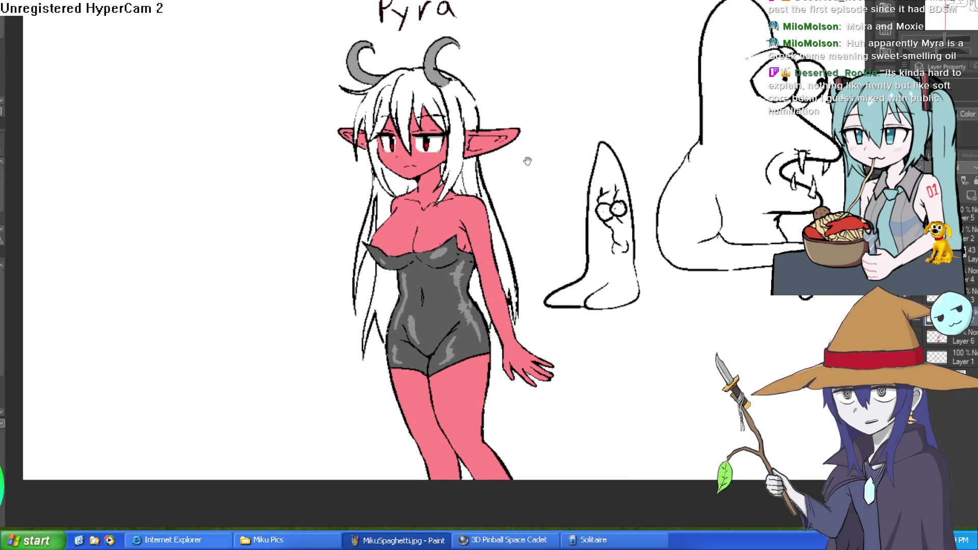
{"action": "scroll", "coordinate": [515, 179], "scroll_direction": "up", "scroll_amount": 2}
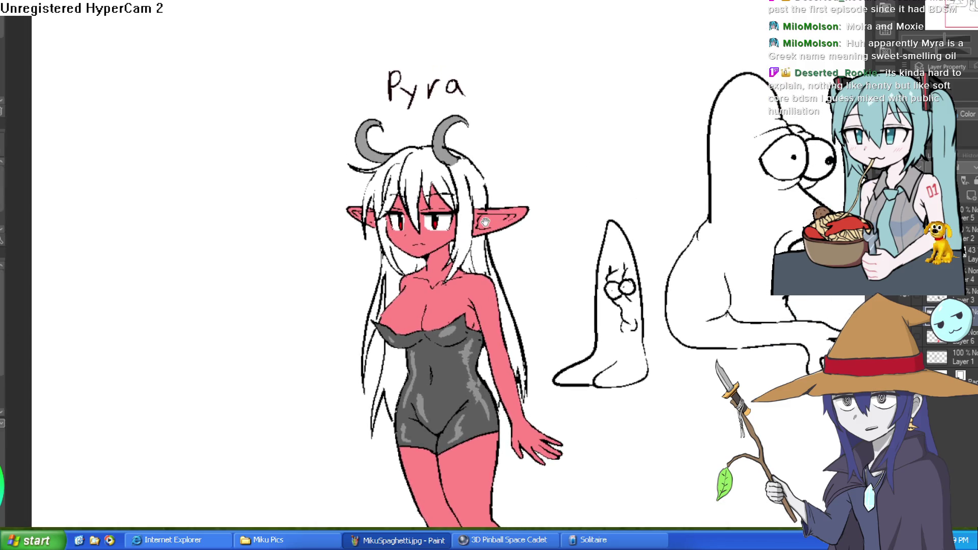
{"action": "scroll", "coordinate": [514, 219], "scroll_direction": "up", "scroll_amount": 1}
{"action": "scroll", "coordinate": [479, 212], "scroll_direction": "up", "scroll_amount": 2}
{"action": "scroll", "coordinate": [481, 214], "scroll_direction": "up", "scroll_amount": 1}
{"action": "scroll", "coordinate": [492, 233], "scroll_direction": "up", "scroll_amount": 1}
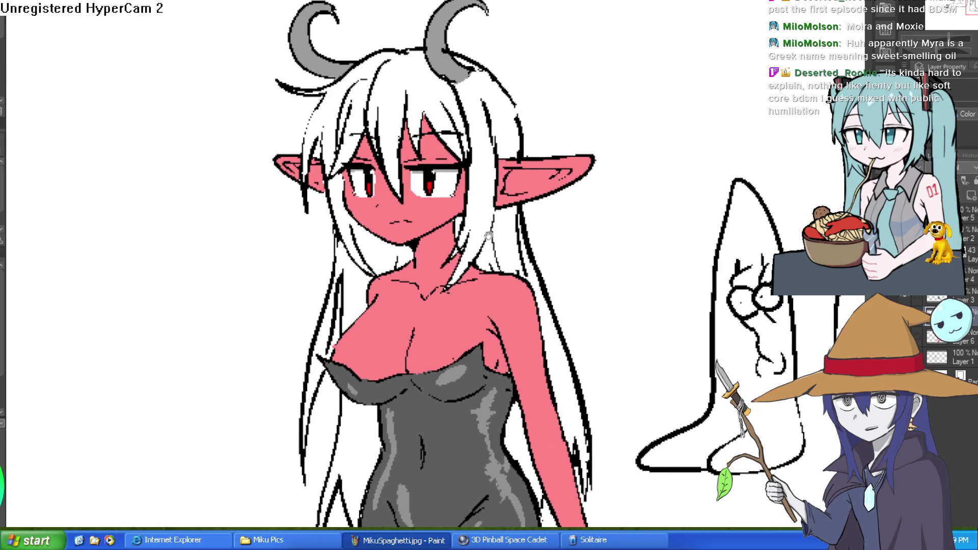
{"action": "left_click_drag", "start_coordinate": [492, 233], "coordinate": [495, 219]}
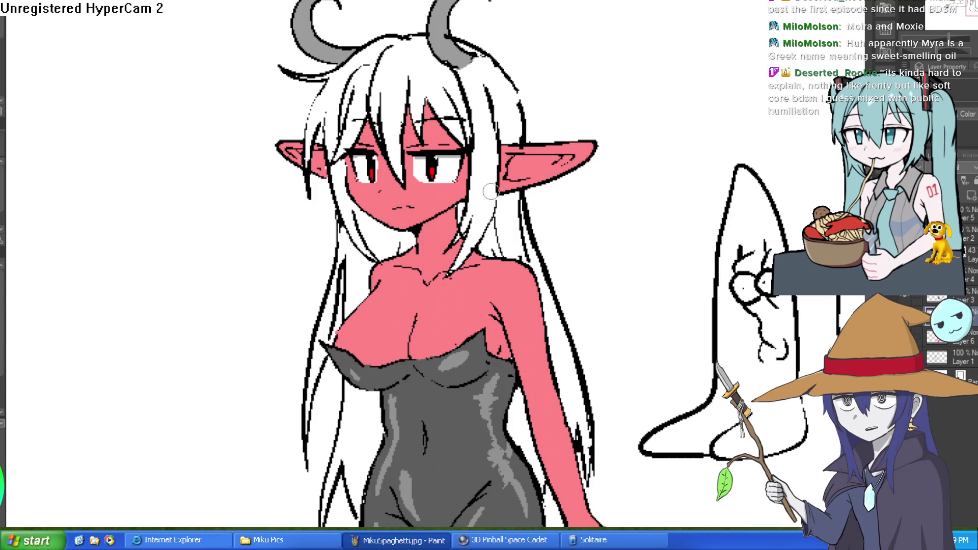
{"action": "scroll", "coordinate": [491, 192], "scroll_direction": "down", "scroll_amount": 5}
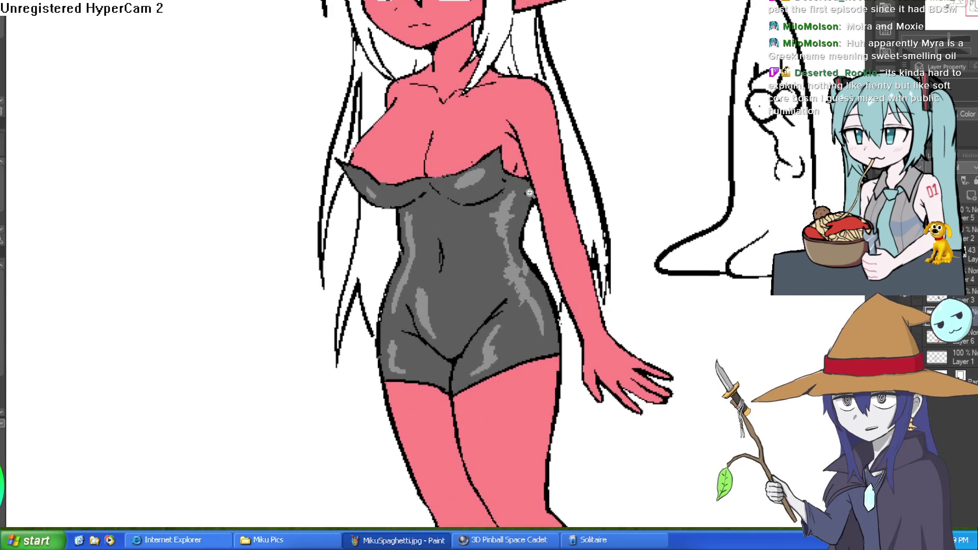
{"action": "scroll", "coordinate": [508, 229], "scroll_direction": "up", "scroll_amount": 3}
{"action": "scroll", "coordinate": [536, 233], "scroll_direction": "down", "scroll_amount": 1}
{"action": "scroll", "coordinate": [557, 239], "scroll_direction": "down", "scroll_amount": 1}
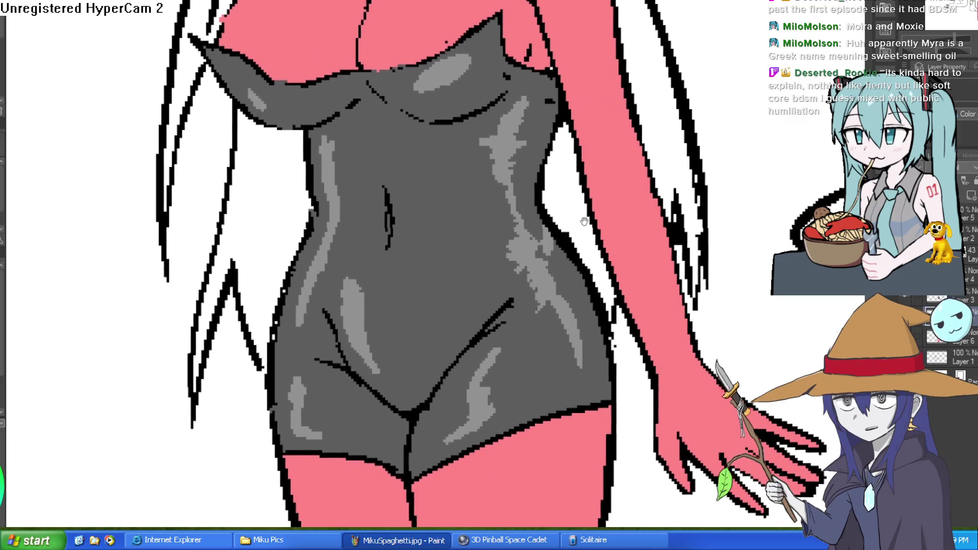
{"action": "scroll", "coordinate": [569, 234], "scroll_direction": "up", "scroll_amount": 1}
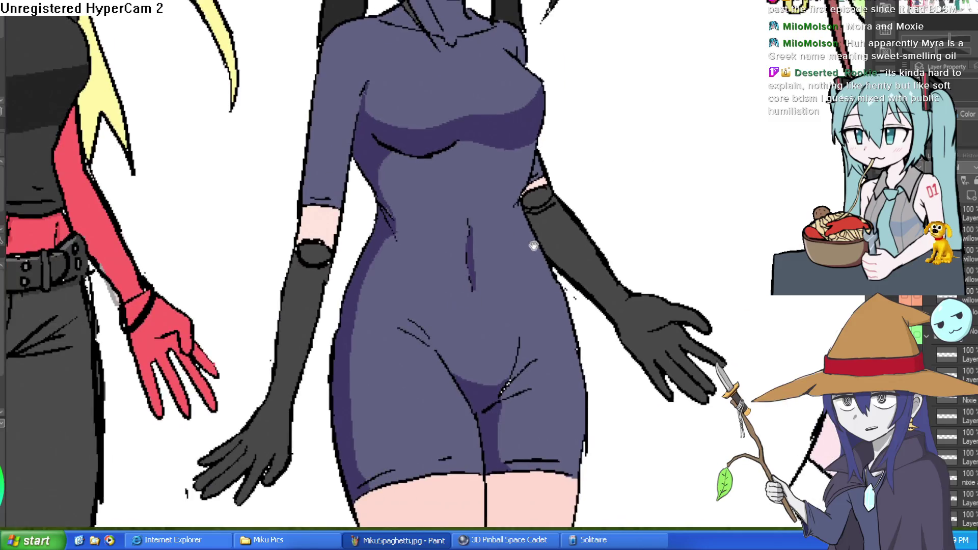
{"action": "scroll", "coordinate": [478, 223], "scroll_direction": "down", "scroll_amount": 2}
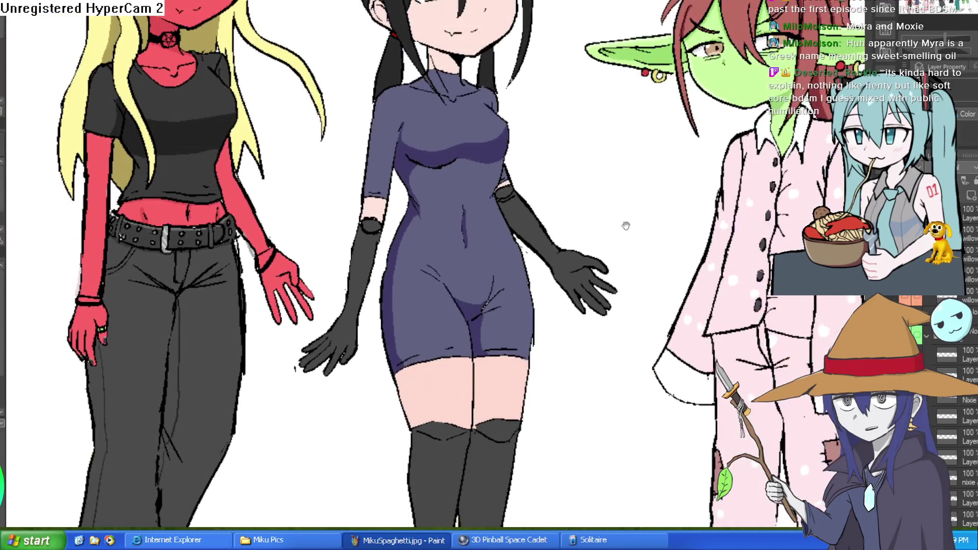
{"action": "scroll", "coordinate": [613, 224], "scroll_direction": "right", "scroll_amount": 3}
{"action": "scroll", "coordinate": [554, 210], "scroll_direction": "down", "scroll_amount": 3}
{"action": "scroll", "coordinate": [554, 210], "scroll_direction": "right", "scroll_amount": 5}
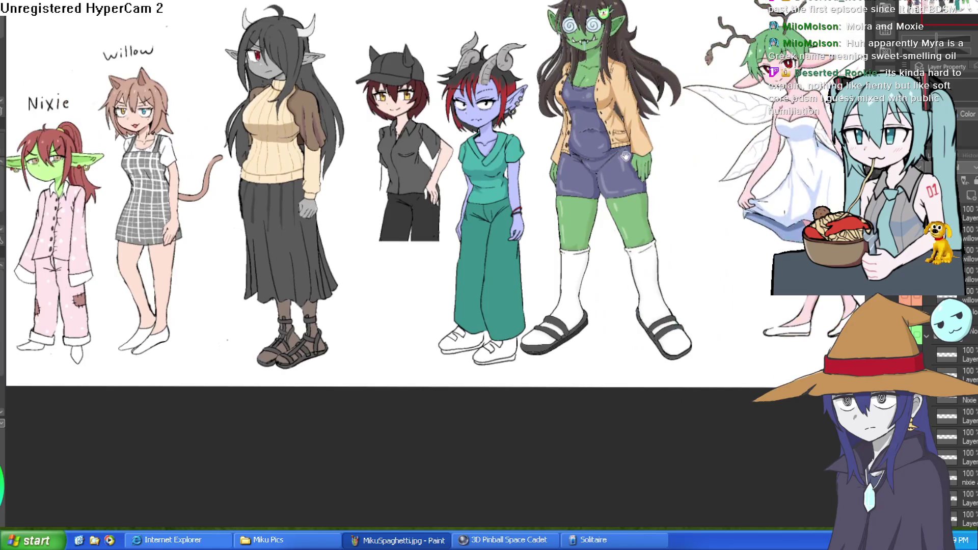
{"action": "scroll", "coordinate": [610, 257], "scroll_direction": "up", "scroll_amount": 4}
{"action": "scroll", "coordinate": [610, 257], "scroll_direction": "down", "scroll_amount": 3}
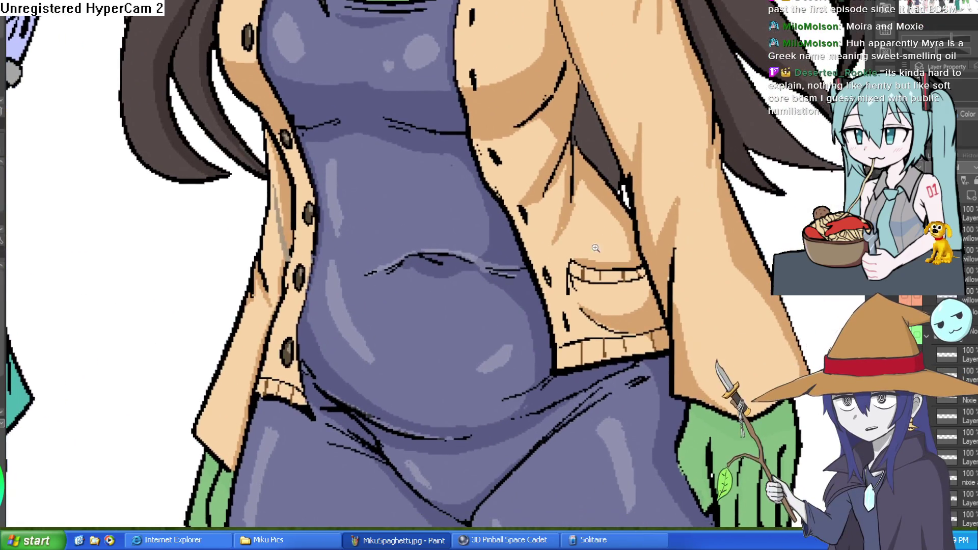
{"action": "scroll", "coordinate": [562, 249], "scroll_direction": "down", "scroll_amount": 5}
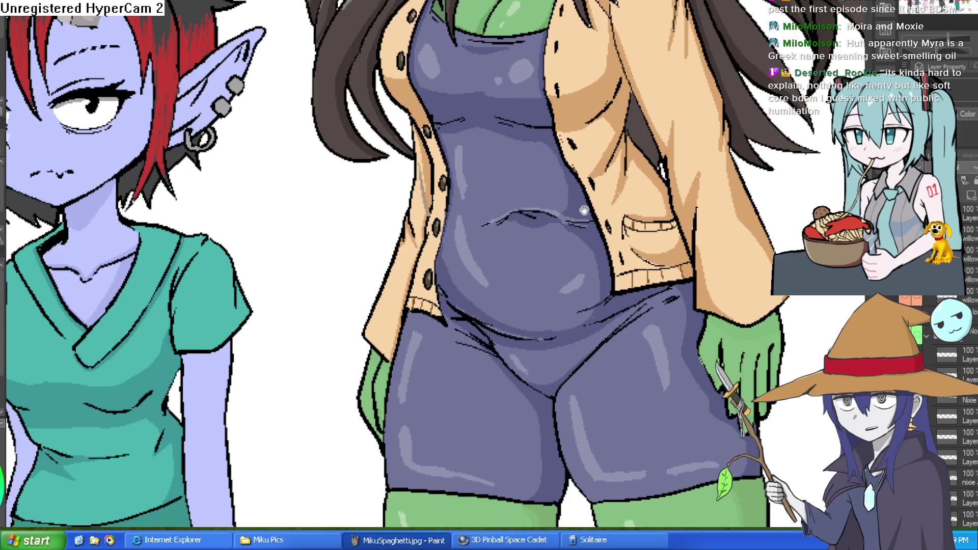
Pan across the lineup to centre the cap girl, demon girl and orc girl.
{"action": "left_click_drag", "start_coordinate": [579, 161], "coordinate": [578, 245]}
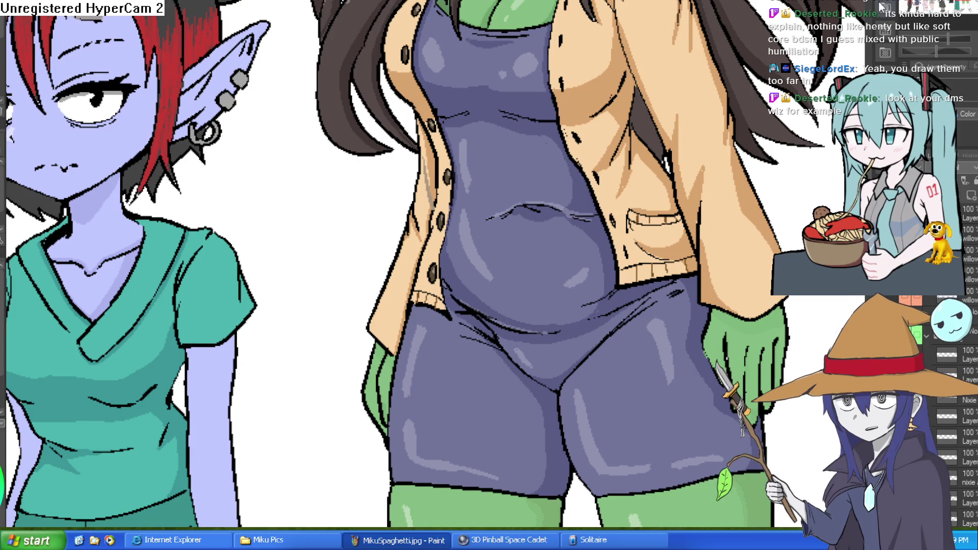
{"action": "scroll", "coordinate": [576, 215], "scroll_direction": "down", "scroll_amount": 5}
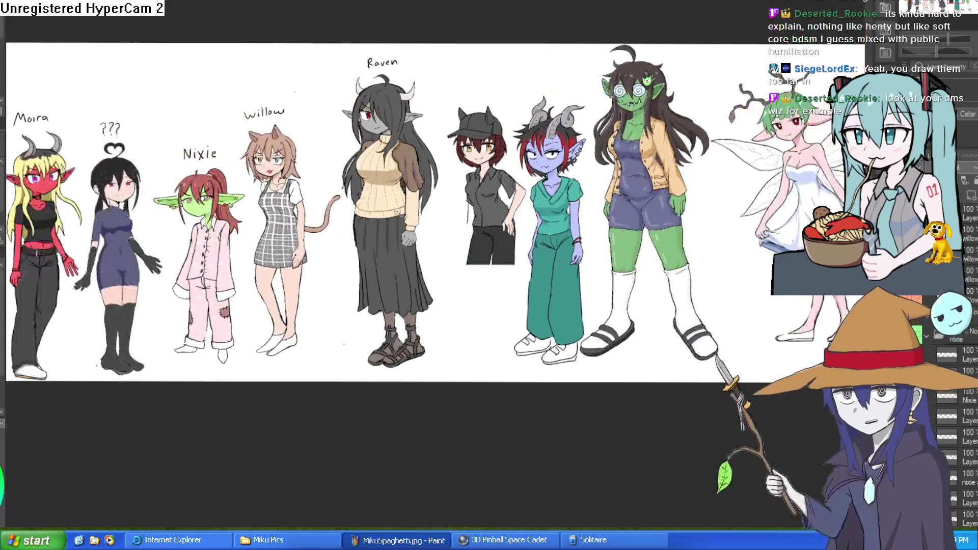
{"action": "scroll", "coordinate": [509, 215], "scroll_direction": "up", "scroll_amount": 5}
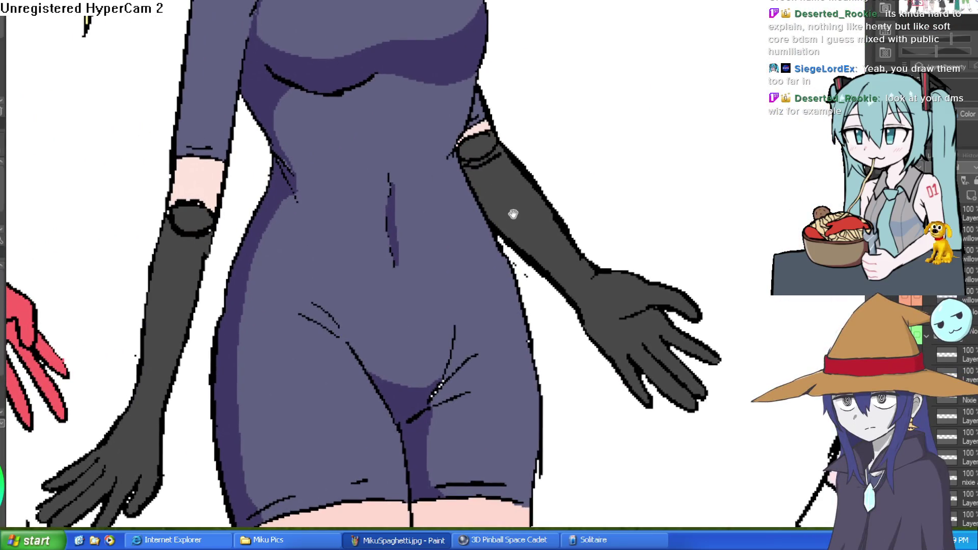
{"action": "mouse_move", "coordinate": [513, 221]}
{"action": "left_mouse_down"}
{"action": "mouse_move", "coordinate": [496, 244]}
{"action": "mouse_move", "coordinate": [480, 234]}
{"action": "mouse_move", "coordinate": [493, 216]}
{"action": "left_mouse_up"}
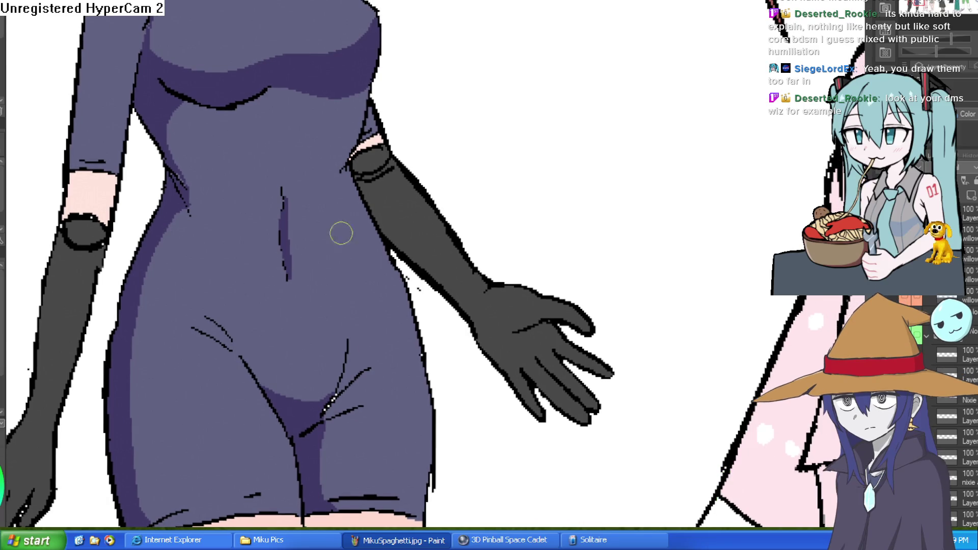
{"action": "left_click_drag", "start_coordinate": [606, 232], "coordinate": [532, 166]}
{"action": "scroll", "coordinate": [677, 203], "scroll_direction": "down", "scroll_amount": 5}
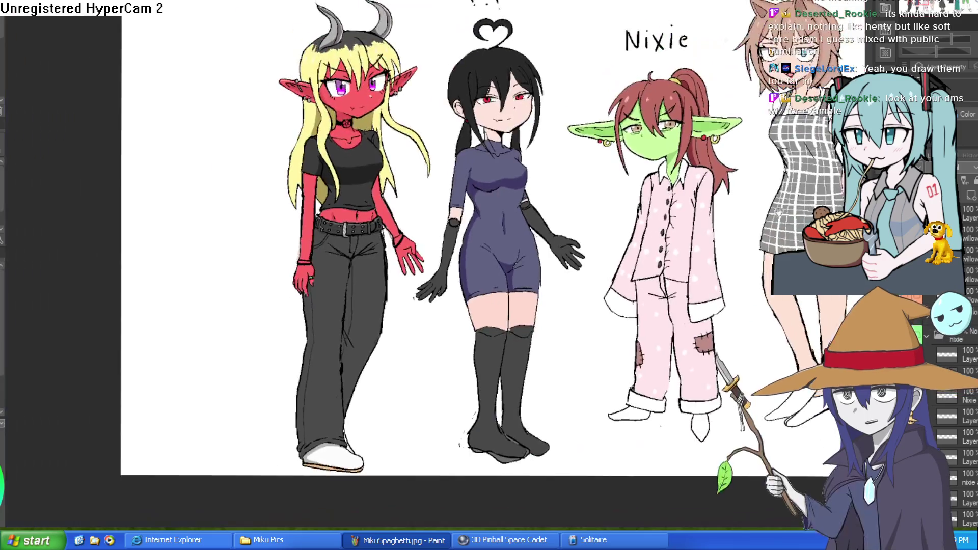
{"action": "scroll", "coordinate": [139, 295], "scroll_direction": "up", "scroll_amount": 3}
{"action": "scroll", "coordinate": [139, 295], "scroll_direction": "down", "scroll_amount": 1}
{"action": "left_click_drag", "start_coordinate": [533, 42], "coordinate": [318, 30]}
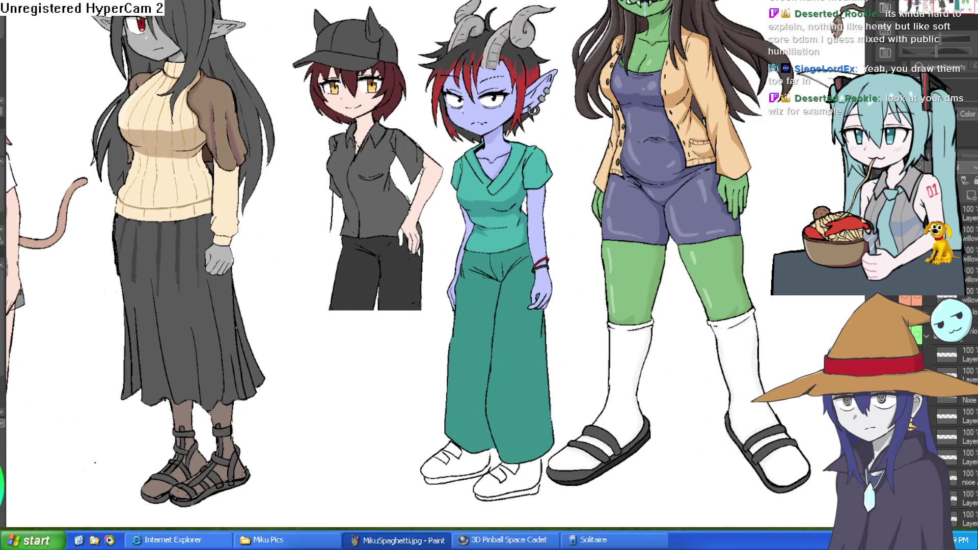
Look over the Pyra drawing, shifting the view along her swimsuit.
{"action": "key", "text": "ctrl+Tab"}
{"action": "mouse_move", "coordinate": [454, 209]}
{"action": "left_mouse_down"}
{"action": "mouse_move", "coordinate": [453, 196]}
{"action": "mouse_move", "coordinate": [449, 273]}
{"action": "left_mouse_up"}
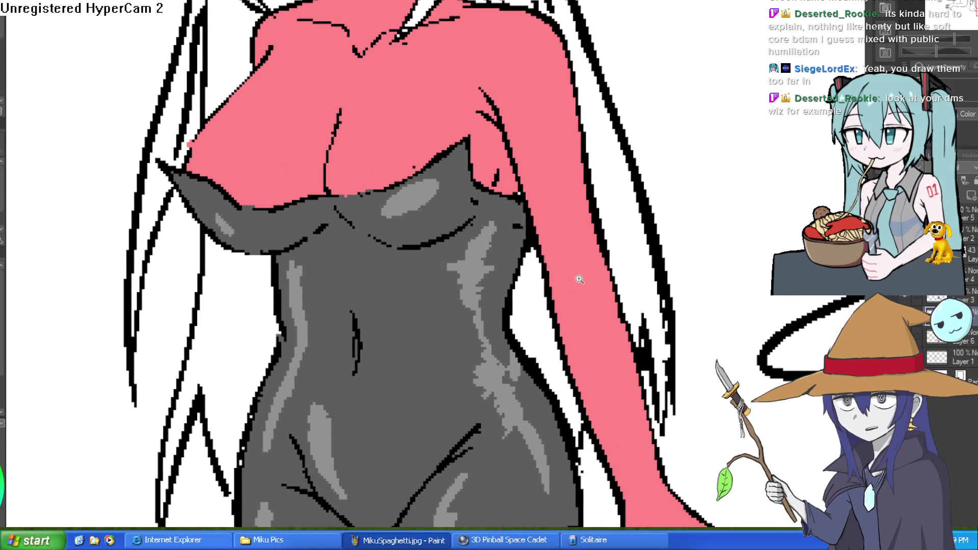
{"action": "scroll", "coordinate": [584, 279], "scroll_direction": "down", "scroll_amount": 5}
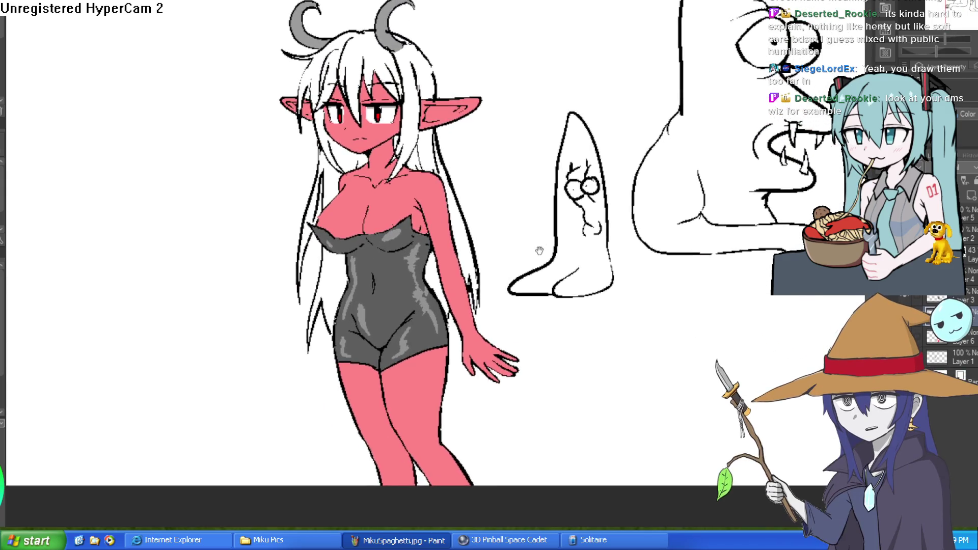
{"action": "scroll", "coordinate": [539, 252], "scroll_direction": "up", "scroll_amount": 5}
{"action": "scroll", "coordinate": [582, 214], "scroll_direction": "right", "scroll_amount": 5}
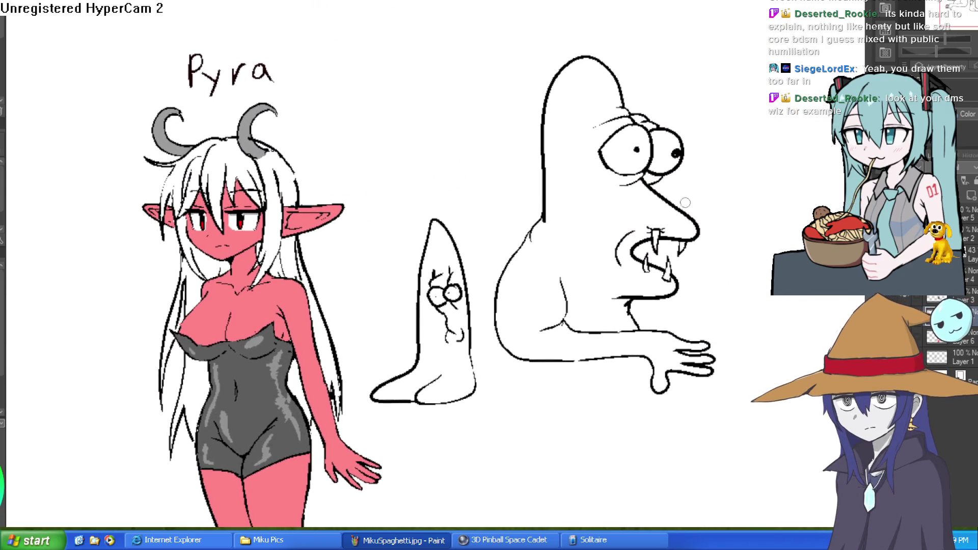
Return to the lineup sheet and frame the view close on Nixie's face.
{"action": "key", "text": "ctrl+Tab"}
{"action": "scroll", "coordinate": [351, 216], "scroll_direction": "left", "scroll_amount": 15}
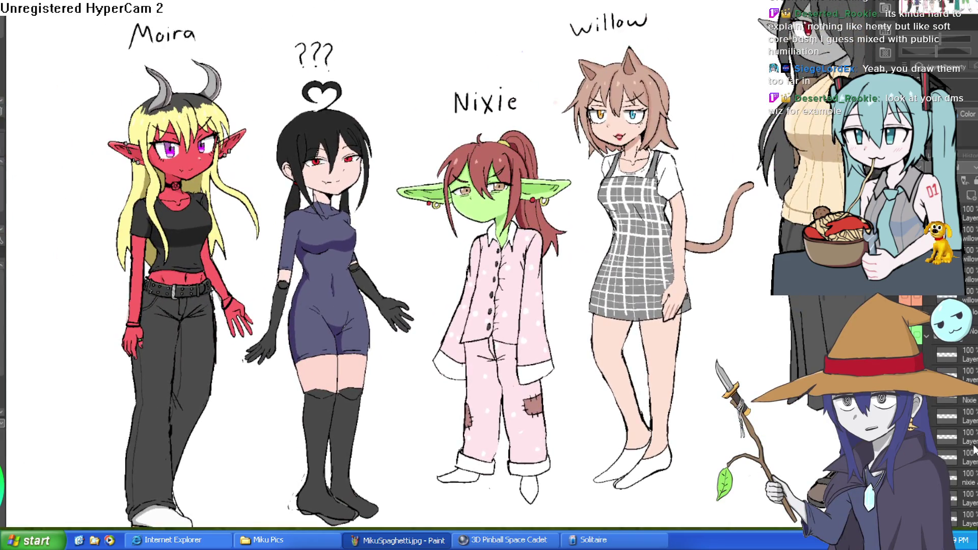
{"action": "scroll", "coordinate": [544, 244], "scroll_direction": "down", "scroll_amount": 1}
{"action": "scroll", "coordinate": [550, 326], "scroll_direction": "up", "scroll_amount": 5}
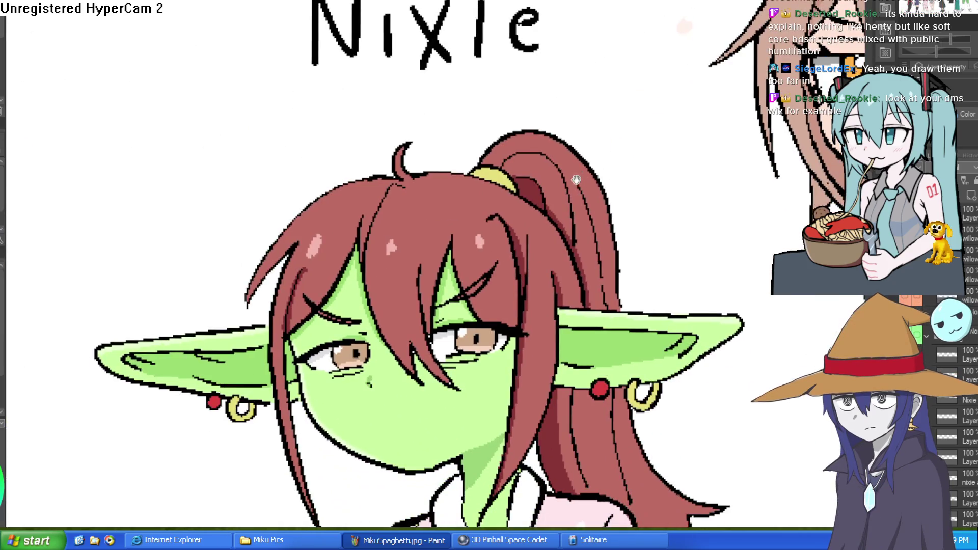
{"action": "scroll", "coordinate": [418, 405], "scroll_direction": "down", "scroll_amount": 5}
{"action": "scroll", "coordinate": [389, 339], "scroll_direction": "right", "scroll_amount": 2}
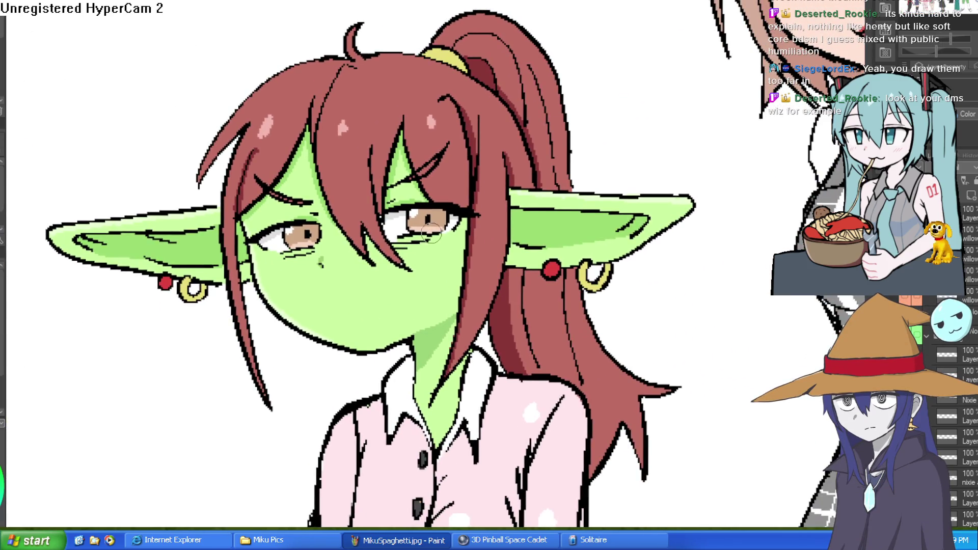
{"action": "scroll", "coordinate": [432, 235], "scroll_direction": "up", "scroll_amount": 2}
{"action": "left_click", "coordinate": [450, 250], "text": "alt"}
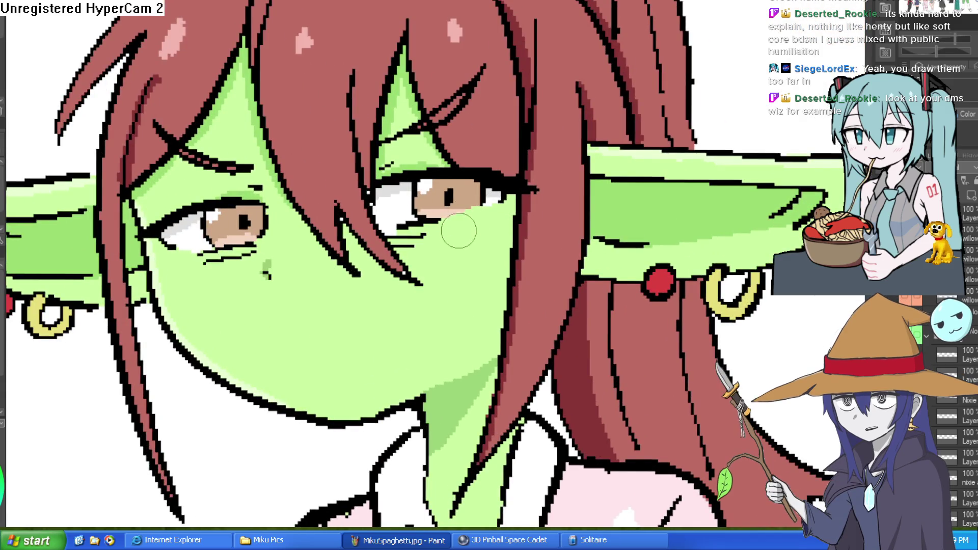
{"action": "mouse_move", "coordinate": [396, 238]}
{"action": "left_mouse_down"}
{"action": "mouse_move", "coordinate": [382, 209]}
{"action": "mouse_move", "coordinate": [388, 228]}
{"action": "left_mouse_up"}
{"action": "mouse_move", "coordinate": [429, 176]}
{"action": "left_mouse_down"}
{"action": "mouse_move", "coordinate": [394, 224]}
{"action": "mouse_move", "coordinate": [402, 234]}
{"action": "mouse_move", "coordinate": [440, 218]}
{"action": "mouse_move", "coordinate": [449, 191]}
{"action": "mouse_move", "coordinate": [502, 202]}
{"action": "mouse_move", "coordinate": [497, 189]}
{"action": "mouse_move", "coordinate": [422, 162]}
{"action": "mouse_move", "coordinate": [385, 170]}
{"action": "left_mouse_up"}
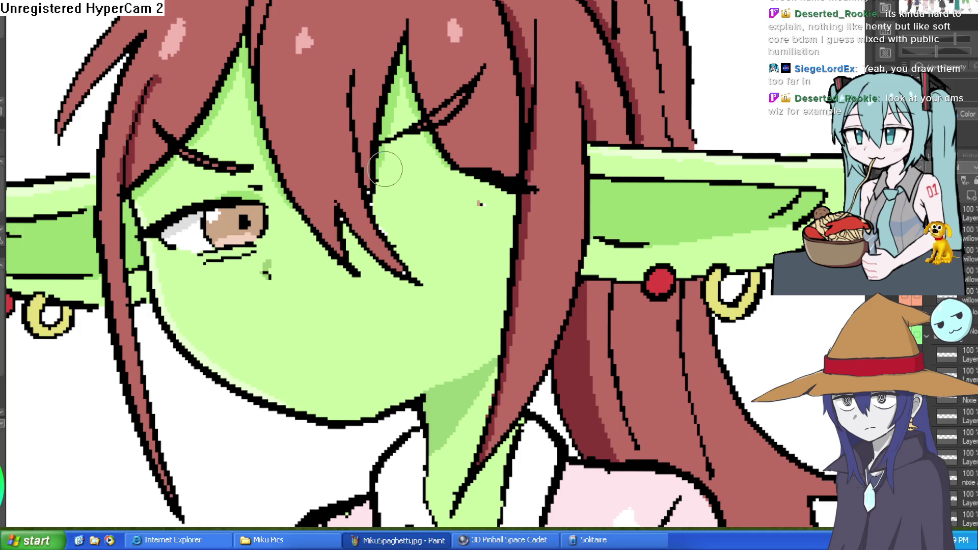
{"action": "left_click", "coordinate": [479, 205]}
{"action": "left_click_drag", "start_coordinate": [591, 216], "coordinate": [699, 107]}
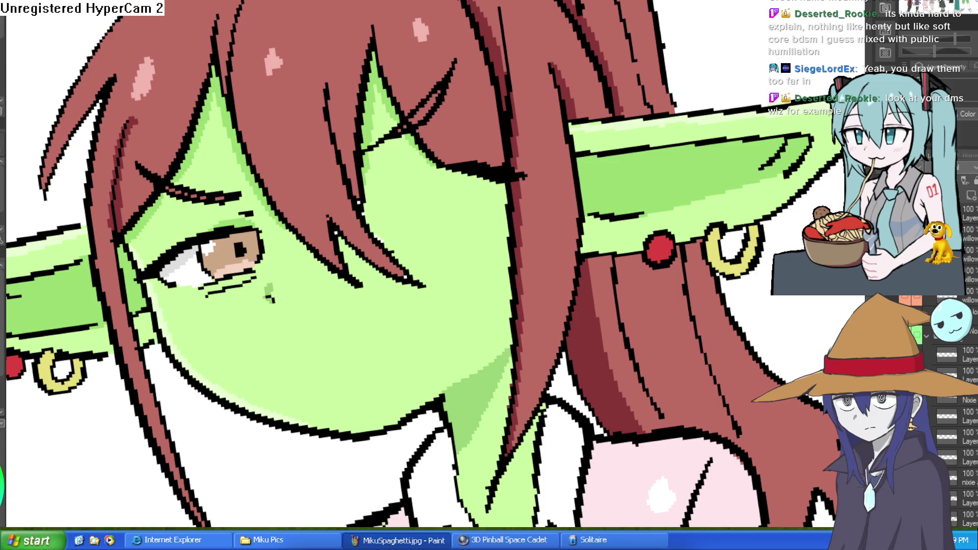
{"action": "mouse_move", "coordinate": [254, 278]}
{"action": "left_mouse_down"}
{"action": "mouse_move", "coordinate": [255, 238]}
{"action": "mouse_move", "coordinate": [240, 237]}
{"action": "mouse_move", "coordinate": [230, 268]}
{"action": "mouse_move", "coordinate": [211, 257]}
{"action": "left_mouse_up"}
{"action": "left_click", "coordinate": [217, 231]}
{"action": "mouse_move", "coordinate": [204, 290]}
{"action": "left_mouse_down"}
{"action": "mouse_move", "coordinate": [149, 266]}
{"action": "mouse_move", "coordinate": [163, 270]}
{"action": "mouse_move", "coordinate": [209, 234]}
{"action": "left_mouse_up"}
{"action": "scroll", "coordinate": [209, 233], "scroll_direction": "down", "scroll_amount": 3}
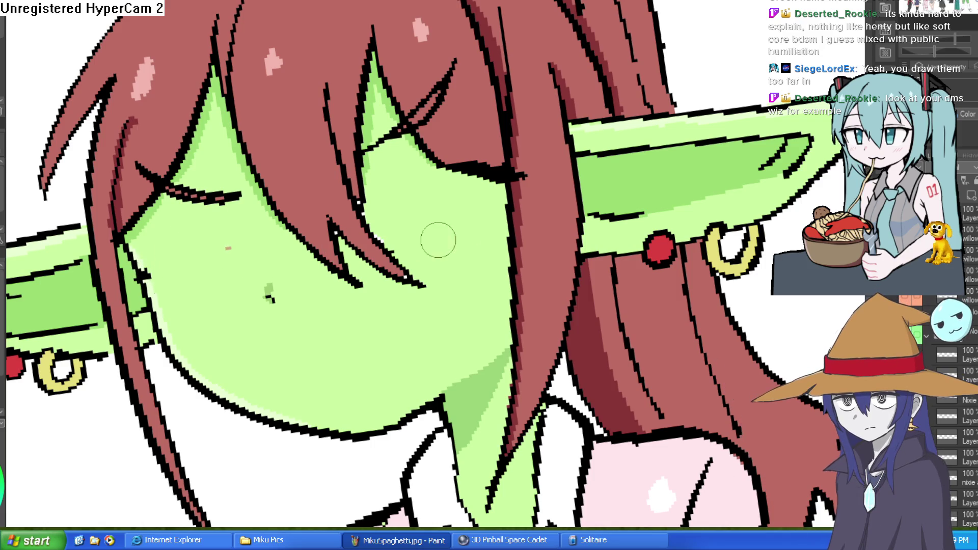
{"action": "scroll", "coordinate": [419, 234], "scroll_direction": "down", "scroll_amount": 2}
{"action": "key", "text": "End"}
{"action": "key", "text": "Delete"}
{"action": "key", "text": "Delete"}
{"action": "key", "text": "Delete"}
{"action": "scroll", "coordinate": [352, 204], "scroll_direction": "up", "scroll_amount": 2}
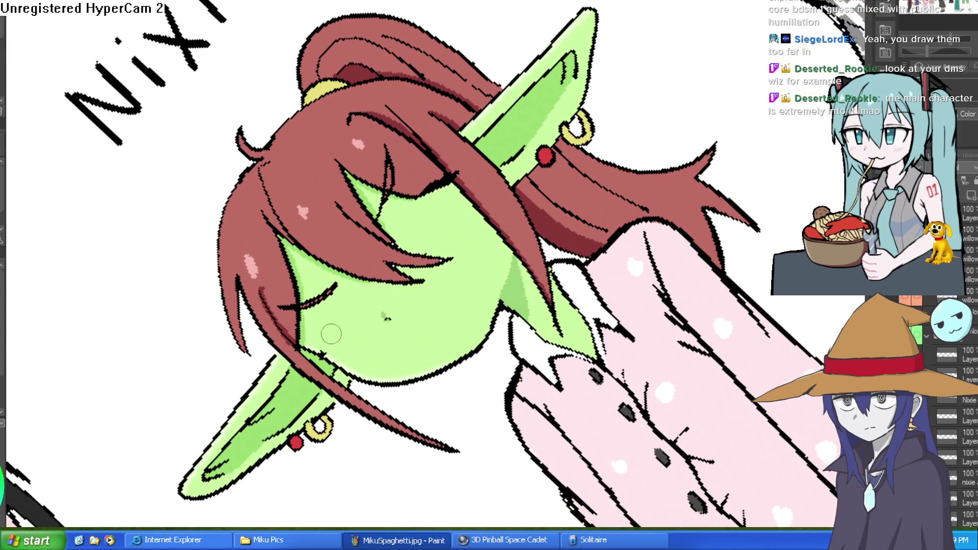
{"action": "key", "text": "Home"}
{"action": "scroll", "coordinate": [539, 234], "scroll_direction": "up", "scroll_amount": 2}
{"action": "key", "text": "Home"}
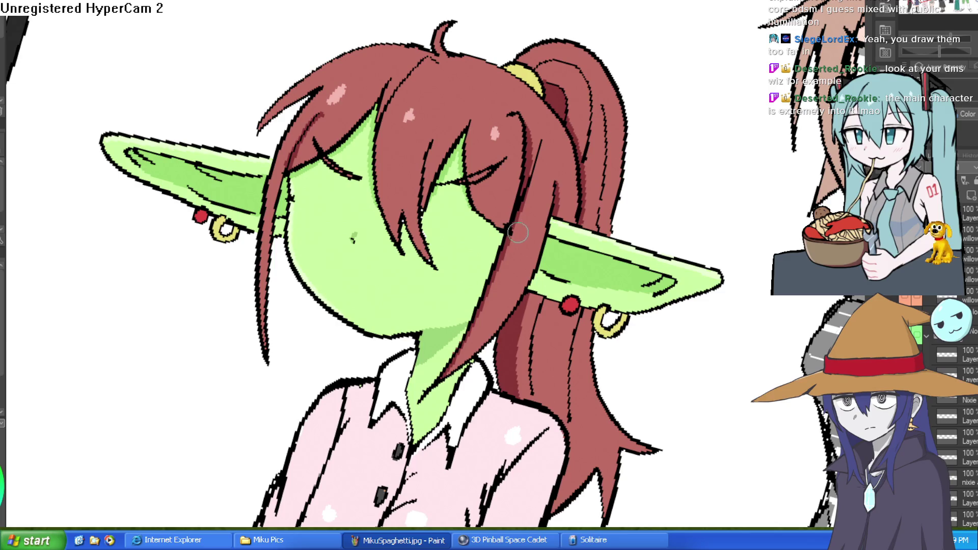
{"action": "scroll", "coordinate": [563, 229], "scroll_direction": "down", "scroll_amount": 2}
{"action": "left_click_drag", "start_coordinate": [596, 229], "coordinate": [579, 203]}
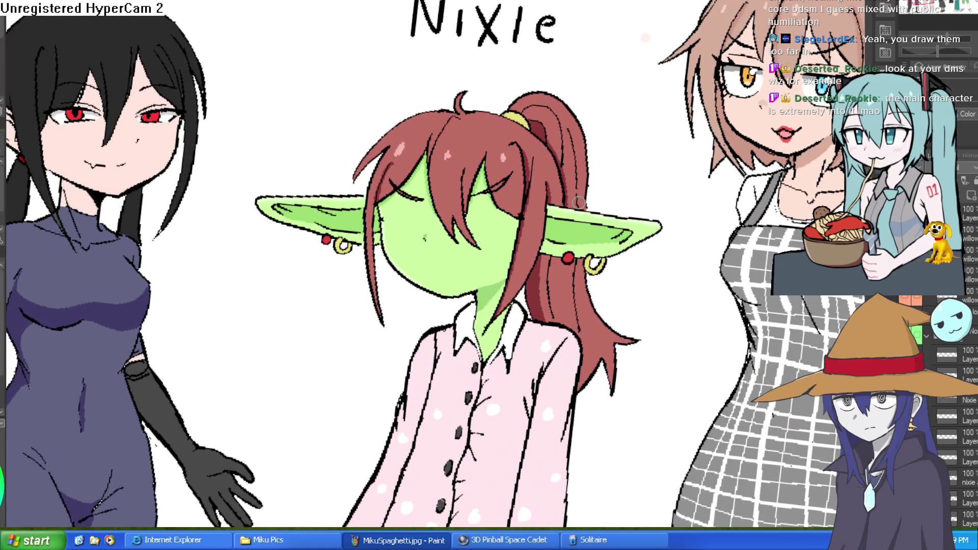
{"action": "key", "text": "ctrl+z"}
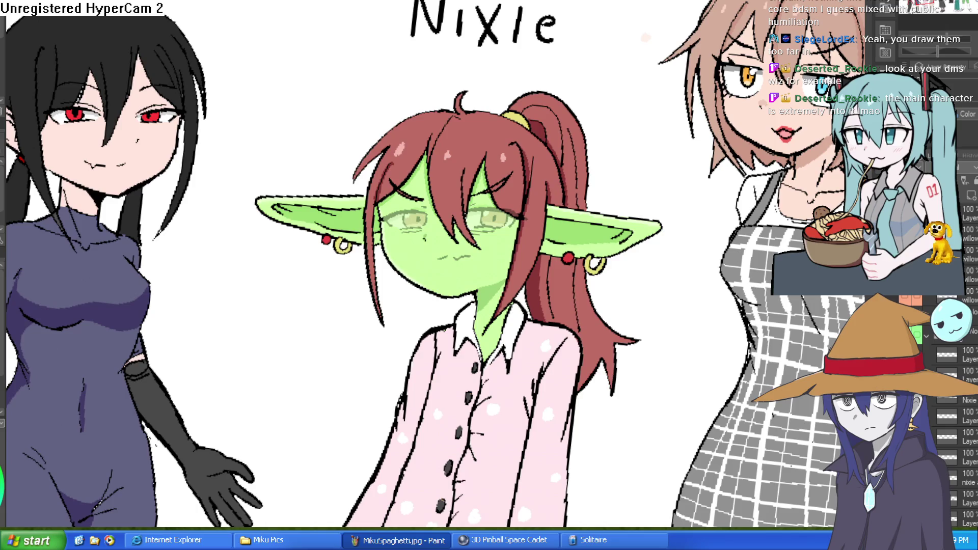
{"action": "key", "text": "Delete"}
{"action": "key", "text": "Delete"}
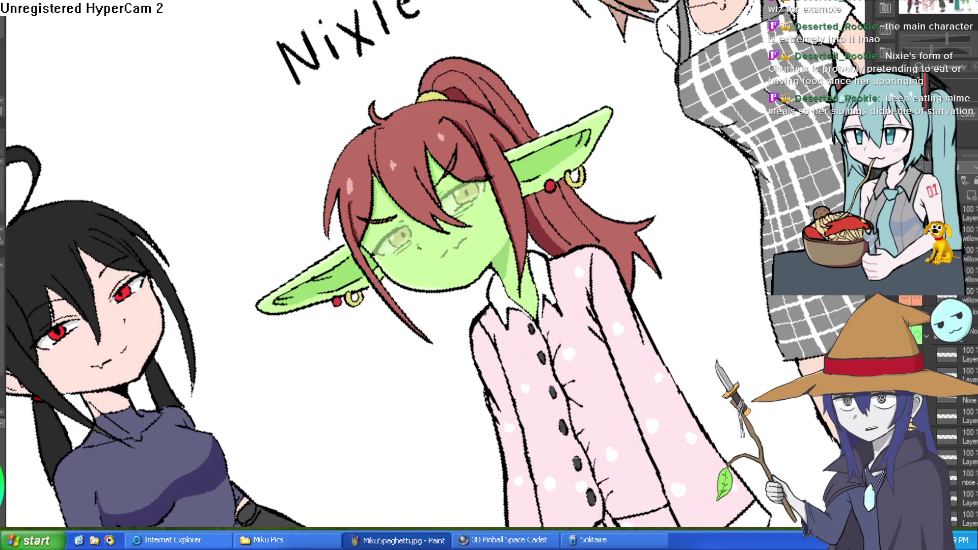
Draw closed lid lines over Nixie's eyes and outline a wobbly open mouth, rotating the canvas as needed.
{"action": "scroll", "coordinate": [448, 207], "scroll_direction": "up", "scroll_amount": 3}
{"action": "mouse_move", "coordinate": [449, 206]}
{"action": "left_mouse_down"}
{"action": "mouse_move", "coordinate": [529, 148]}
{"action": "mouse_move", "coordinate": [444, 204]}
{"action": "left_mouse_up"}
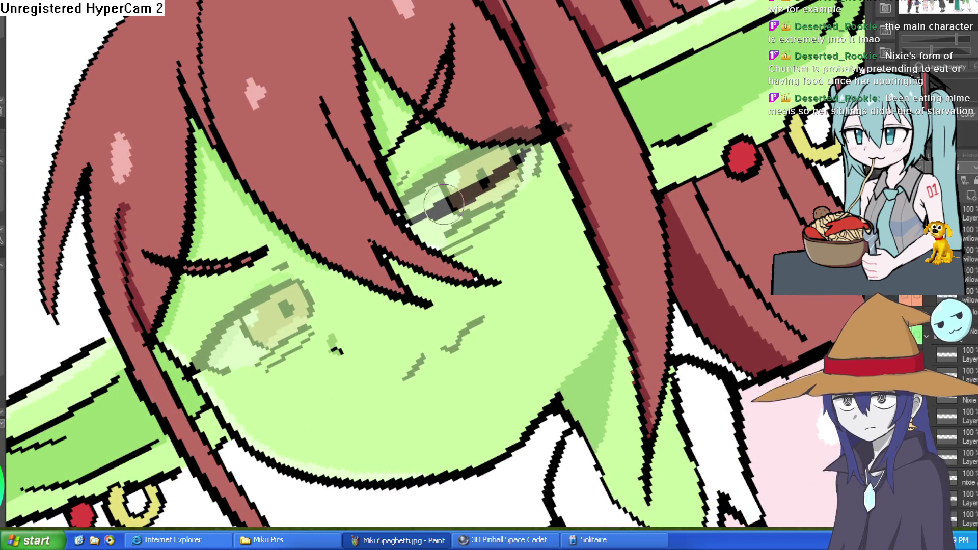
{"action": "key", "text": "End"}
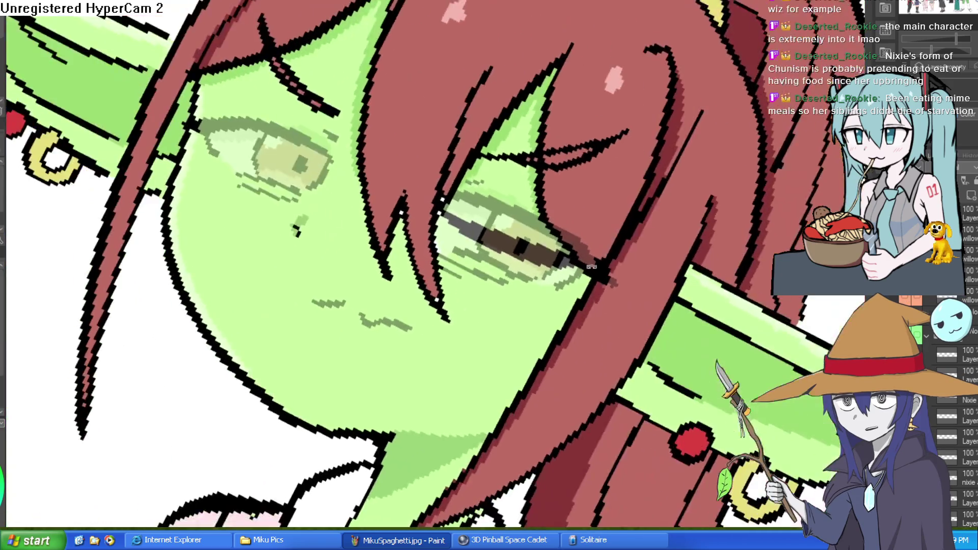
{"action": "key", "text": "Delete"}
{"action": "key", "text": "Delete"}
{"action": "key", "text": "Delete"}
{"action": "mouse_move", "coordinate": [392, 309]}
{"action": "left_mouse_down"}
{"action": "mouse_move", "coordinate": [449, 305]}
{"action": "mouse_move", "coordinate": [515, 323]}
{"action": "mouse_move", "coordinate": [448, 357]}
{"action": "mouse_move", "coordinate": [384, 342]}
{"action": "mouse_move", "coordinate": [387, 314]}
{"action": "left_mouse_up"}
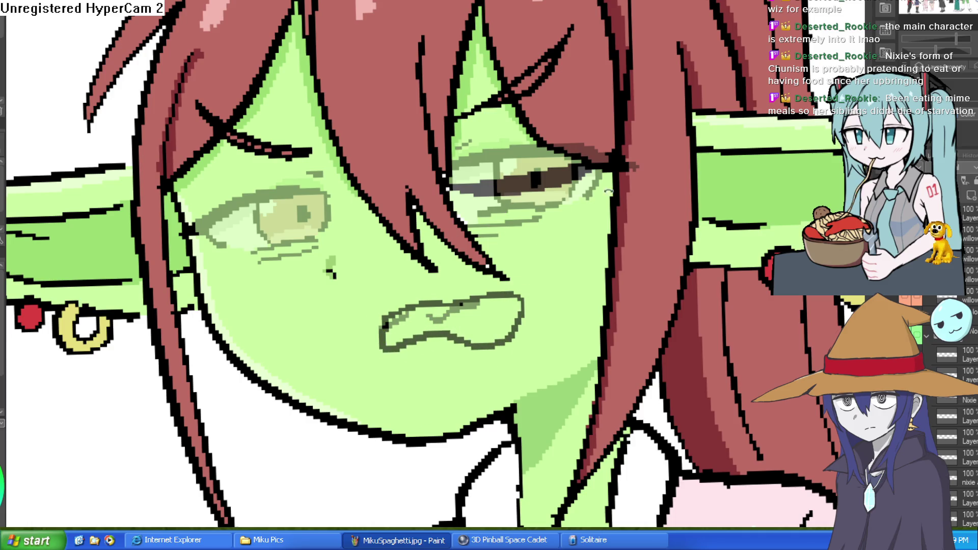
{"action": "key", "text": "End"}
{"action": "key", "text": "End"}
{"action": "mouse_move", "coordinate": [512, 168]}
{"action": "left_mouse_down"}
{"action": "mouse_move", "coordinate": [510, 25]}
{"action": "mouse_move", "coordinate": [505, 87]}
{"action": "left_mouse_up"}
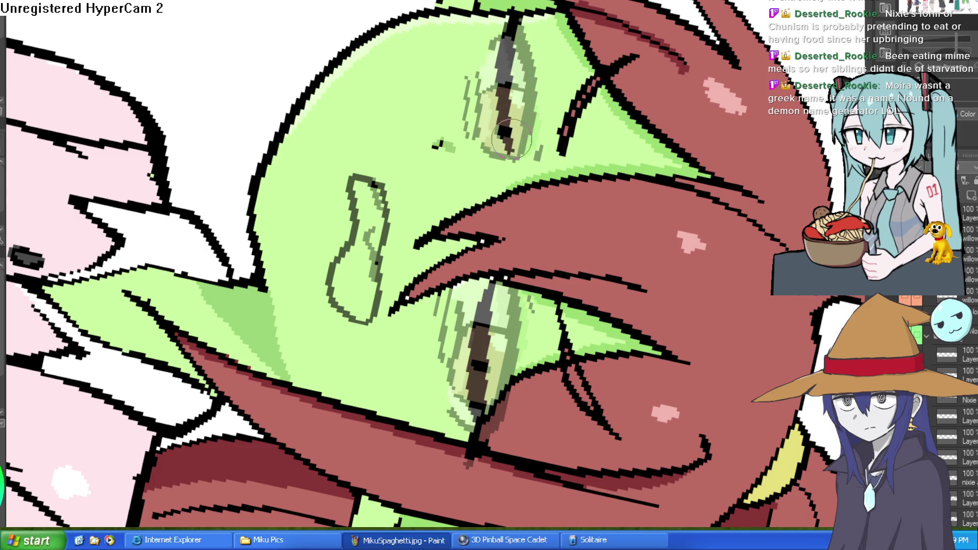
{"action": "key", "text": "Delete"}
{"action": "key", "text": "Delete"}
{"action": "key", "text": "Delete"}
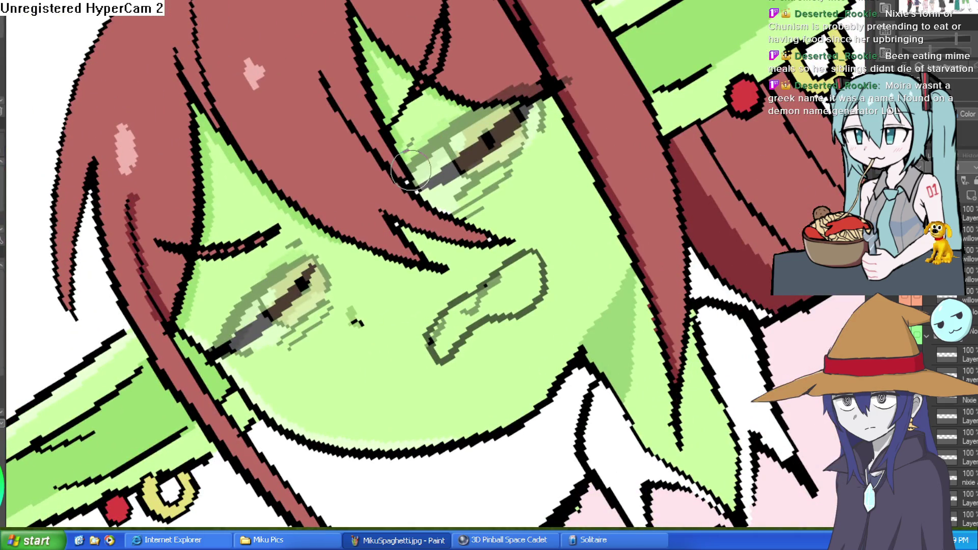
{"action": "key", "text": "End"}
{"action": "key", "text": "End"}
{"action": "key", "text": "End"}
{"action": "mouse_move", "coordinate": [550, 171]}
{"action": "left_mouse_down"}
{"action": "mouse_move", "coordinate": [510, 137]}
{"action": "mouse_move", "coordinate": [505, 148]}
{"action": "mouse_move", "coordinate": [545, 116]}
{"action": "left_mouse_up"}
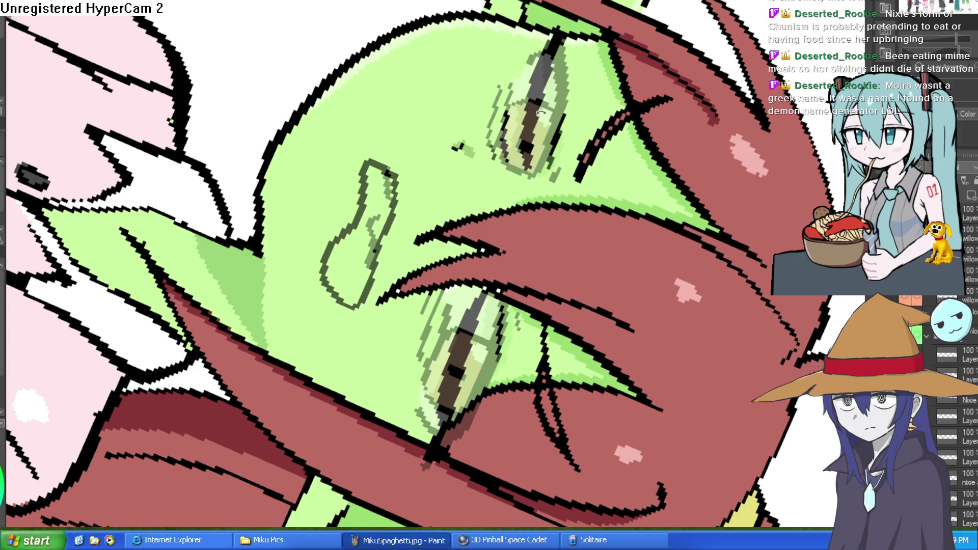
{"action": "key", "text": "Home"}
Refine the closed-eye line, undo a stray stroke inside the mouth, and recenter the face.
{"action": "scroll", "coordinate": [545, 116], "scroll_direction": "down", "scroll_amount": 2}
{"action": "key", "text": "End"}
{"action": "scroll", "coordinate": [545, 117], "scroll_direction": "up", "scroll_amount": 2}
{"action": "scroll", "coordinate": [545, 116], "scroll_direction": "up", "scroll_amount": 1}
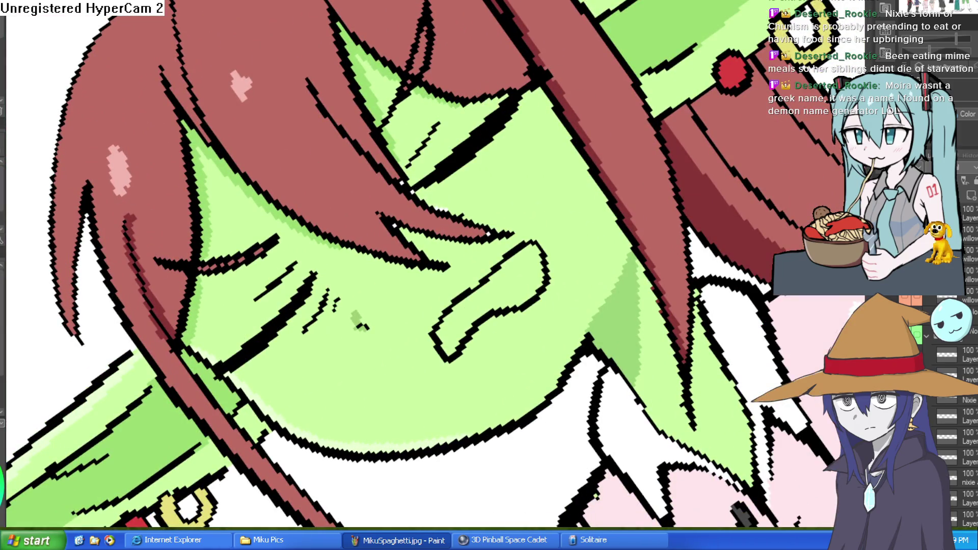
{"action": "left_click_drag", "start_coordinate": [436, 194], "coordinate": [463, 175]}
{"action": "key", "text": "Home"}
{"action": "mouse_move", "coordinate": [473, 304]}
{"action": "left_mouse_down"}
{"action": "mouse_move", "coordinate": [483, 315]}
{"action": "mouse_move", "coordinate": [495, 301]}
{"action": "left_mouse_up"}
{"action": "key", "text": "ctrl+z"}
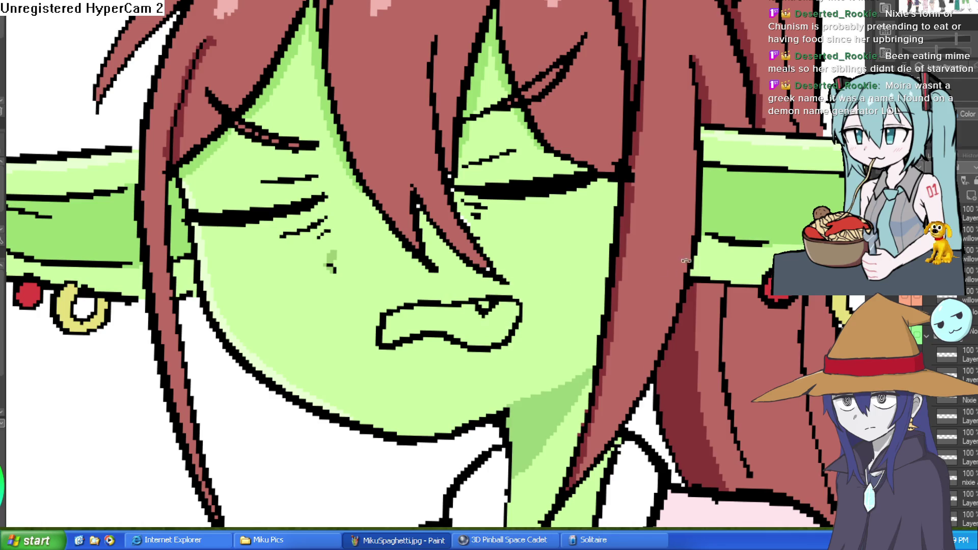
{"action": "scroll", "coordinate": [683, 261], "scroll_direction": "down", "scroll_amount": 5}
{"action": "scroll", "coordinate": [382, 309], "scroll_direction": "up", "scroll_amount": 4}
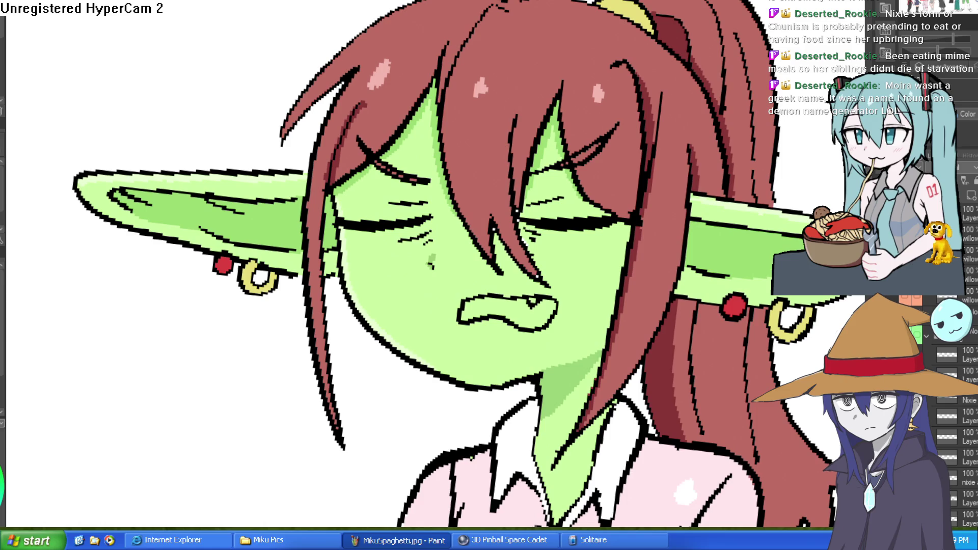
{"action": "left_click_drag", "start_coordinate": [633, 248], "coordinate": [579, 235]}
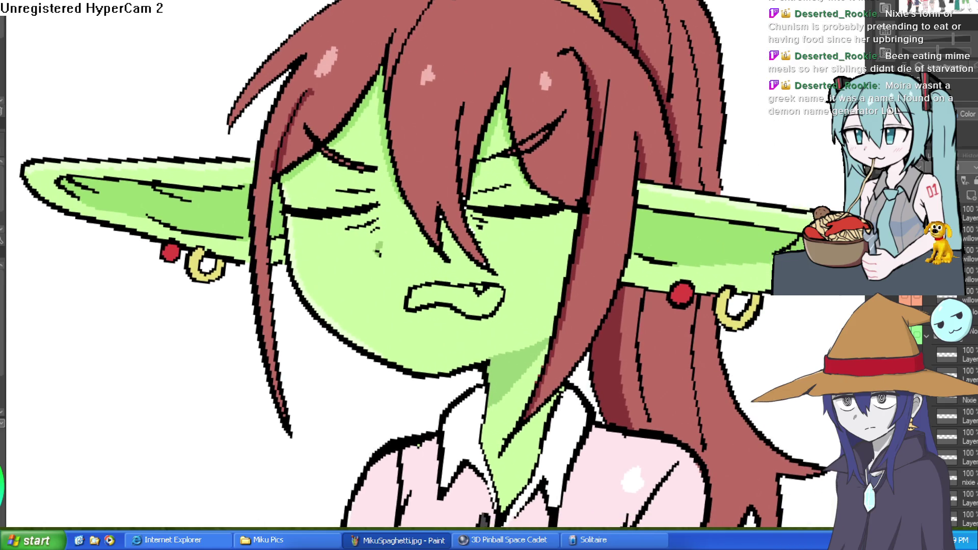
Outline a light-blue tear running down Nixie's right cheek.
{"action": "scroll", "coordinate": [560, 178], "scroll_direction": "up", "scroll_amount": 3}
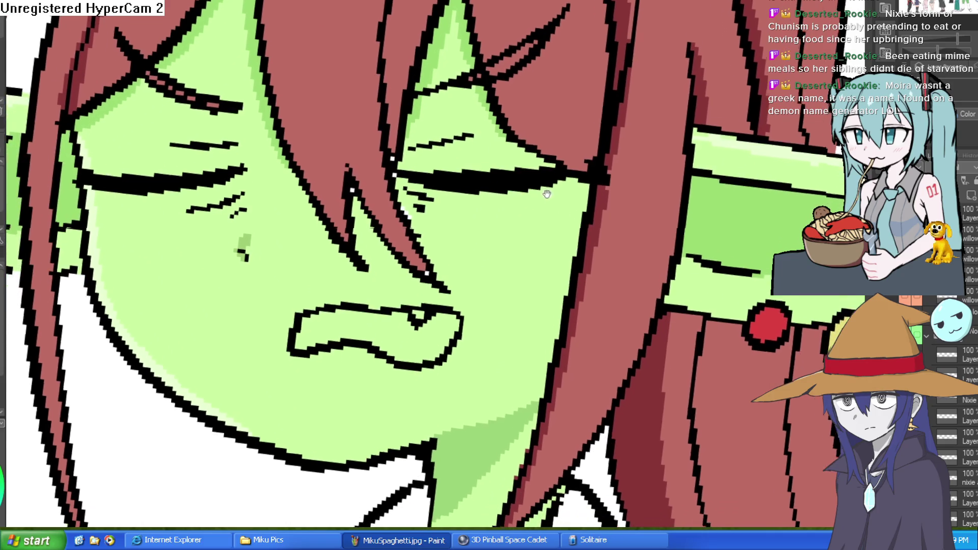
{"action": "mouse_move", "coordinate": [560, 178]}
{"action": "left_mouse_down"}
{"action": "mouse_move", "coordinate": [544, 232]}
{"action": "mouse_move", "coordinate": [536, 363]}
{"action": "left_mouse_up"}
{"action": "mouse_move", "coordinate": [498, 192]}
{"action": "left_mouse_down"}
{"action": "mouse_move", "coordinate": [524, 236]}
{"action": "mouse_move", "coordinate": [507, 404]}
{"action": "left_mouse_up"}
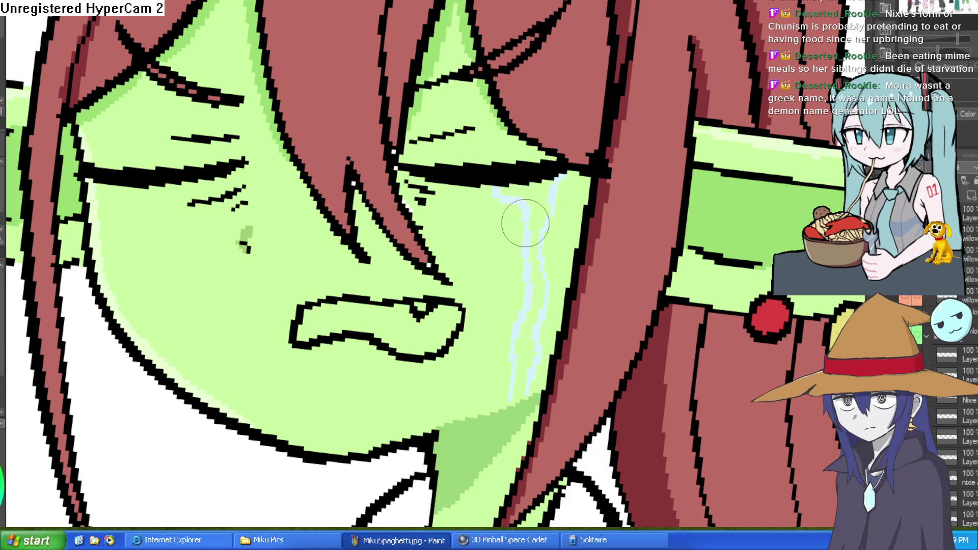
{"action": "left_click_drag", "start_coordinate": [544, 249], "coordinate": [547, 208]}
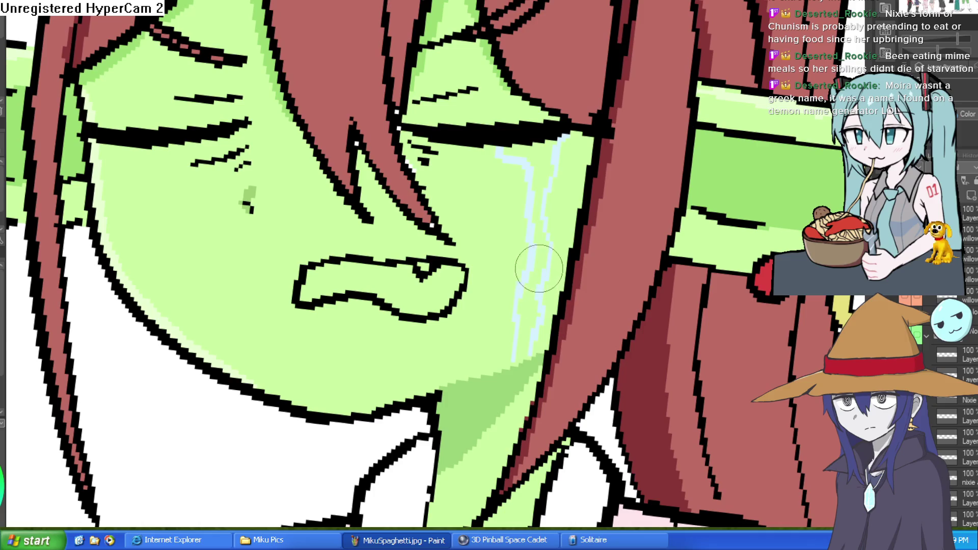
{"action": "mouse_move", "coordinate": [545, 257]}
{"action": "left_mouse_down"}
{"action": "mouse_move", "coordinate": [530, 367]}
{"action": "mouse_move", "coordinate": [543, 286]}
{"action": "mouse_move", "coordinate": [605, 352]}
{"action": "left_mouse_up"}
Outline the left-cheek tear, fill it light blue, then undo the fill.
{"action": "left_click_drag", "start_coordinate": [225, 160], "coordinate": [240, 156]}
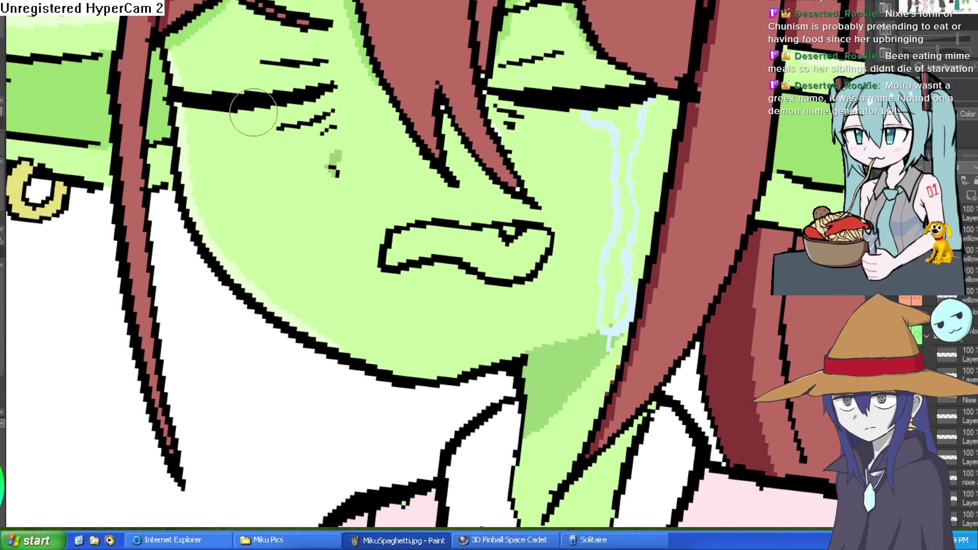
{"action": "mouse_move", "coordinate": [225, 120]}
{"action": "left_mouse_down"}
{"action": "mouse_move", "coordinate": [273, 207]}
{"action": "mouse_move", "coordinate": [239, 189]}
{"action": "left_mouse_up"}
{"action": "mouse_move", "coordinate": [217, 150]}
{"action": "left_mouse_down"}
{"action": "mouse_move", "coordinate": [243, 269]}
{"action": "mouse_move", "coordinate": [325, 354]}
{"action": "mouse_move", "coordinate": [323, 426]}
{"action": "mouse_move", "coordinate": [306, 348]}
{"action": "left_mouse_up"}
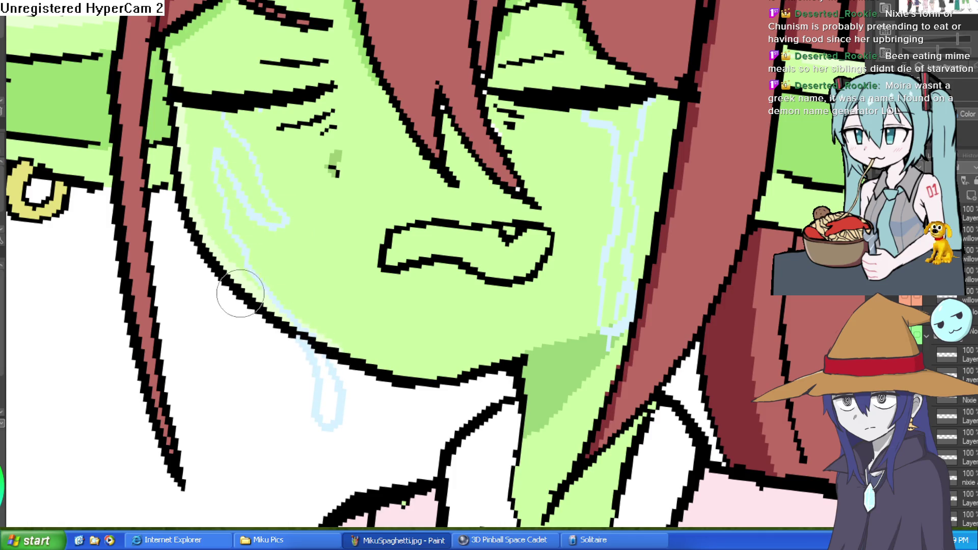
{"action": "left_click_drag", "start_coordinate": [208, 142], "coordinate": [179, 110]}
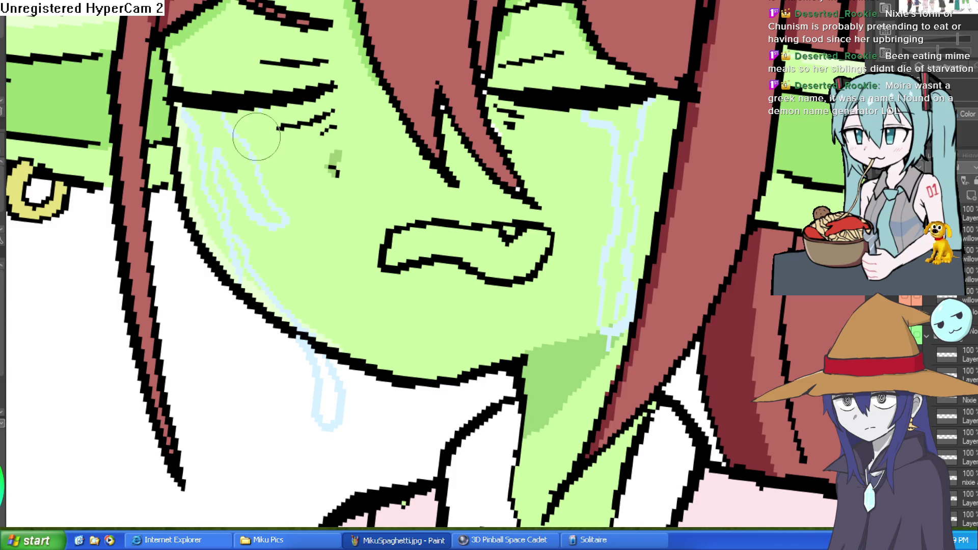
{"action": "key", "text": "g"}
{"action": "left_click", "coordinate": [245, 153]}
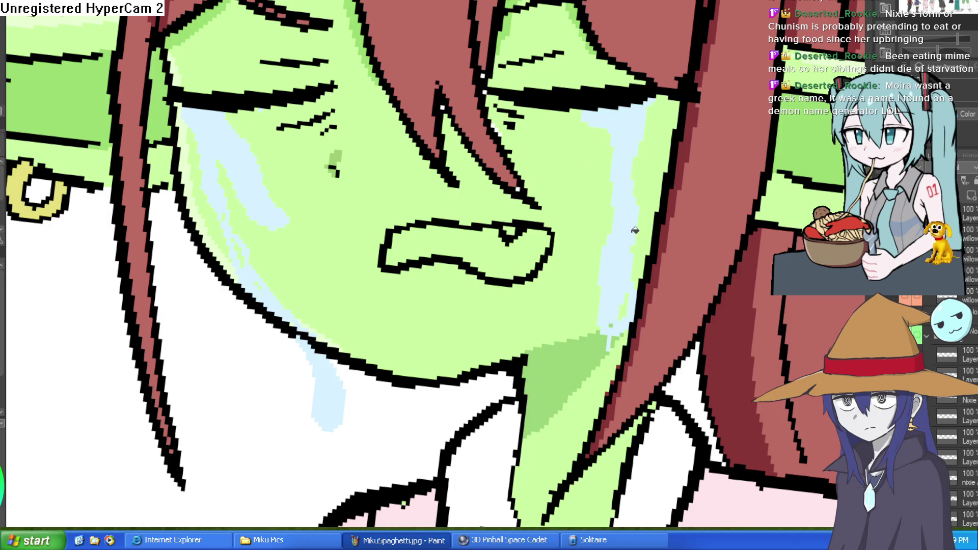
{"action": "scroll", "coordinate": [617, 340], "scroll_direction": "down", "scroll_amount": 5}
{"action": "scroll", "coordinate": [644, 278], "scroll_direction": "up", "scroll_amount": 5}
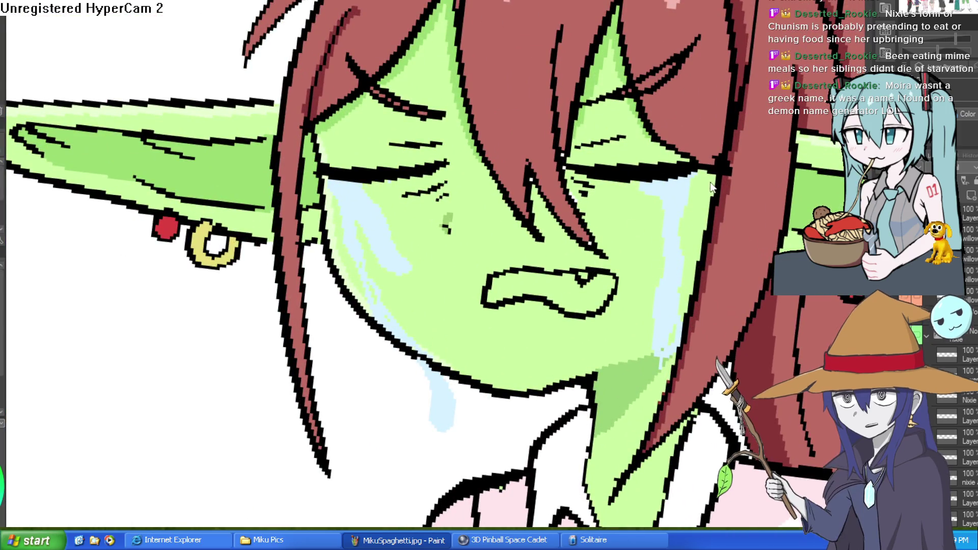
{"action": "key", "text": "ctrl+z"}
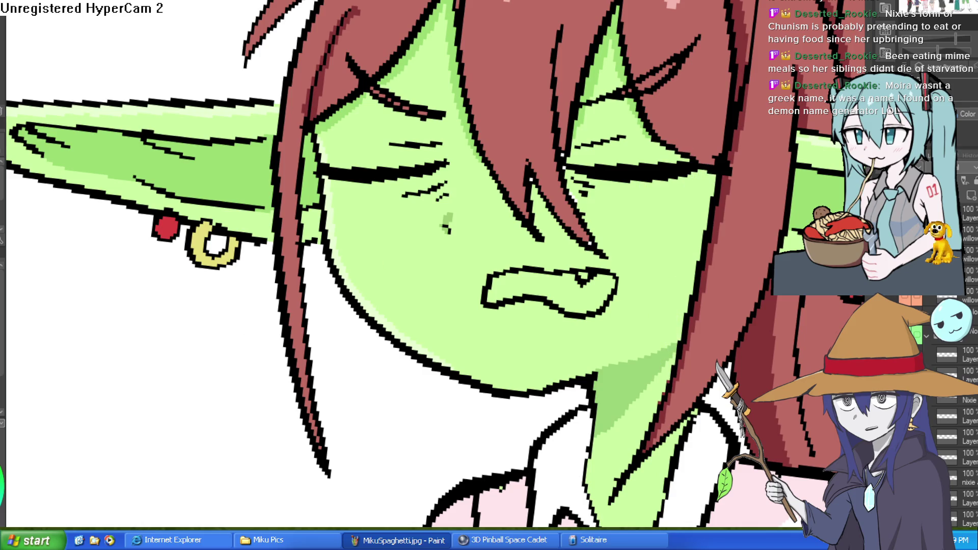
{"action": "left_click_drag", "start_coordinate": [688, 186], "coordinate": [675, 270]}
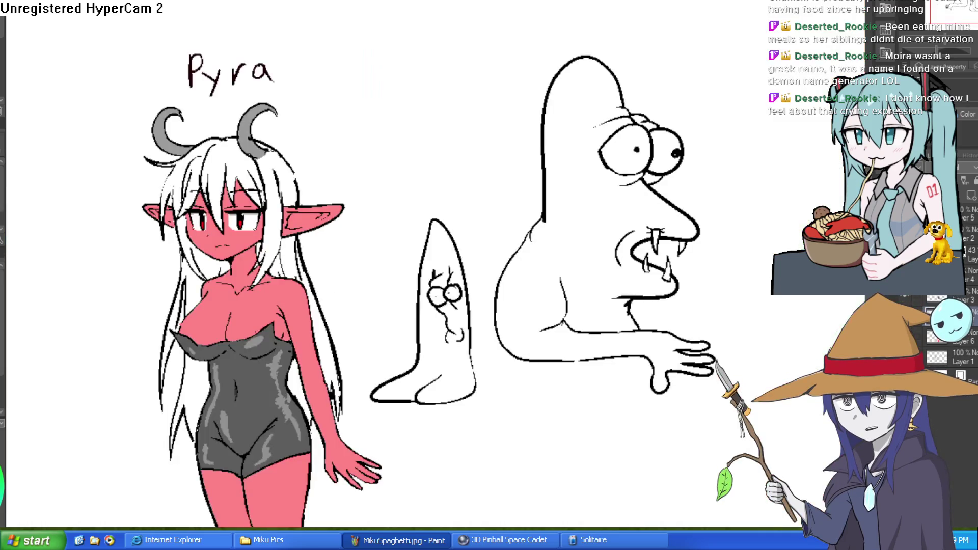
{"action": "mouse_move", "coordinate": [360, 368]}
{"action": "left_mouse_down"}
{"action": "mouse_move", "coordinate": [375, 338]}
{"action": "mouse_move", "coordinate": [530, 201]}
{"action": "mouse_move", "coordinate": [554, 256]}
{"action": "mouse_move", "coordinate": [487, 194]}
{"action": "left_mouse_up"}
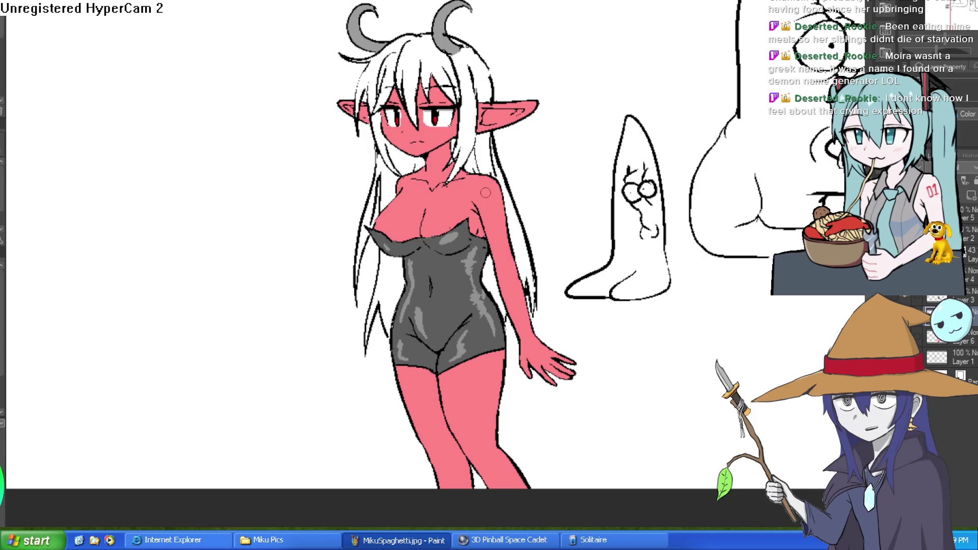
{"action": "scroll", "coordinate": [487, 194], "scroll_direction": "down", "scroll_amount": 2}
{"action": "scroll", "coordinate": [488, 190], "scroll_direction": "up", "scroll_amount": 2}
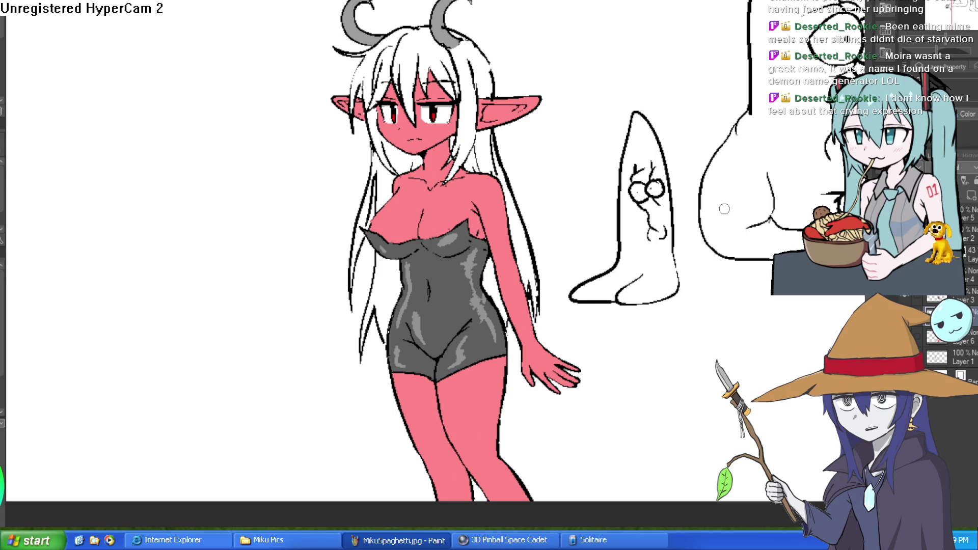
{"action": "mouse_move", "coordinate": [539, 170]}
{"action": "left_mouse_down"}
{"action": "mouse_move", "coordinate": [530, 205]}
{"action": "mouse_move", "coordinate": [508, 221]}
{"action": "left_mouse_up"}
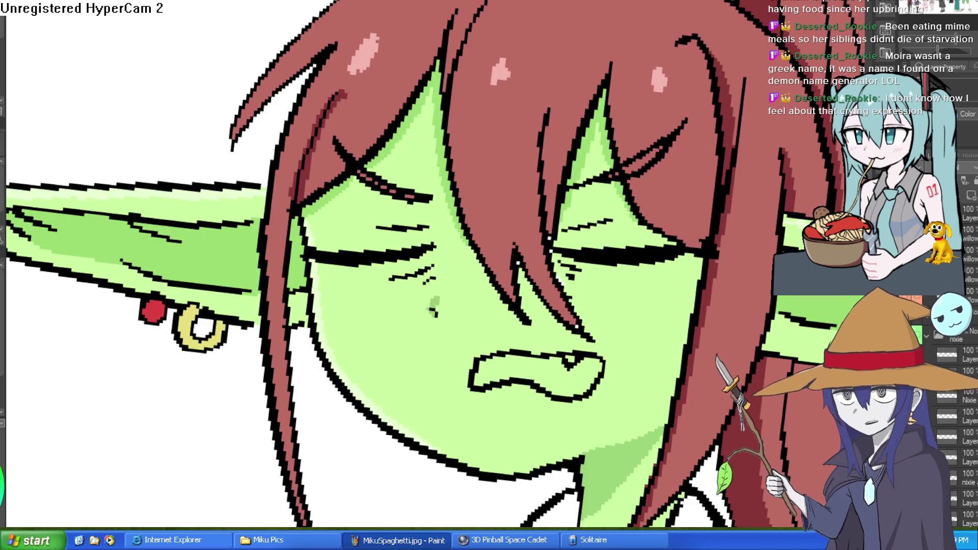
Reset the canvas rotation to upright and ink a black tear outline down the right cheek.
{"action": "scroll", "coordinate": [371, 204], "scroll_direction": "down", "scroll_amount": 3}
{"action": "mouse_move", "coordinate": [371, 203]}
{"action": "left_mouse_down"}
{"action": "mouse_move", "coordinate": [465, 223]}
{"action": "mouse_move", "coordinate": [483, 166]}
{"action": "left_mouse_up"}
{"action": "scroll", "coordinate": [465, 222], "scroll_direction": "up", "scroll_amount": 3}
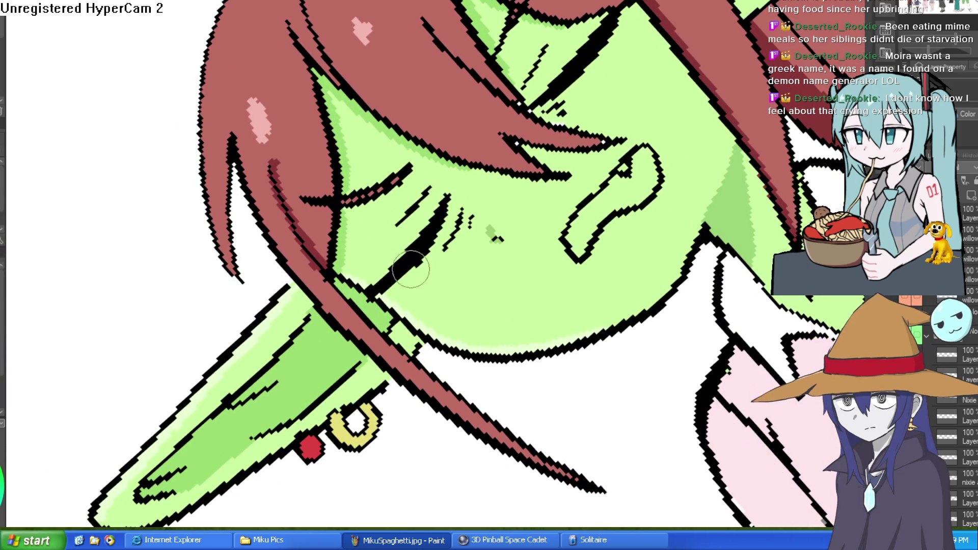
{"action": "left_click_drag", "start_coordinate": [391, 273], "coordinate": [324, 374]}
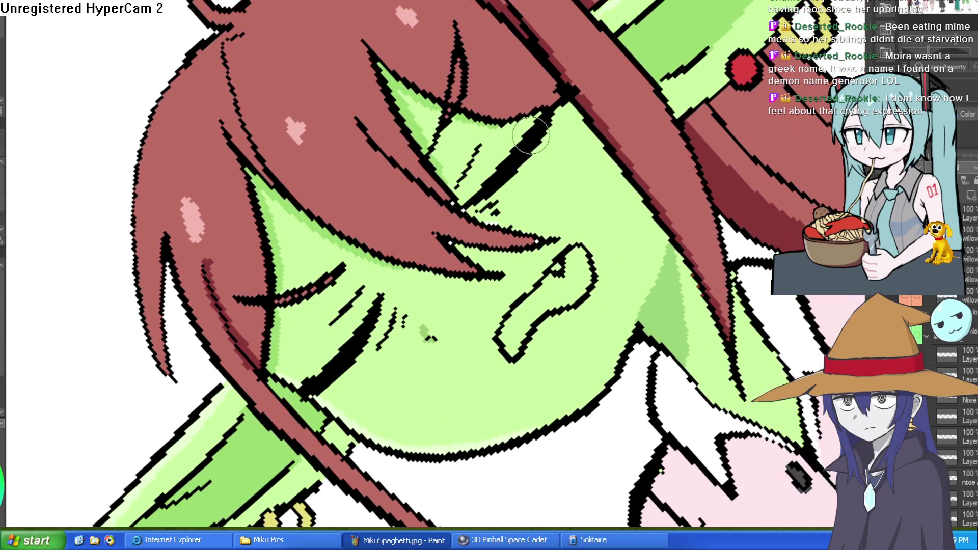
{"action": "key", "text": "ctrl+0"}
{"action": "scroll", "coordinate": [593, 169], "scroll_direction": "up", "scroll_amount": 3}
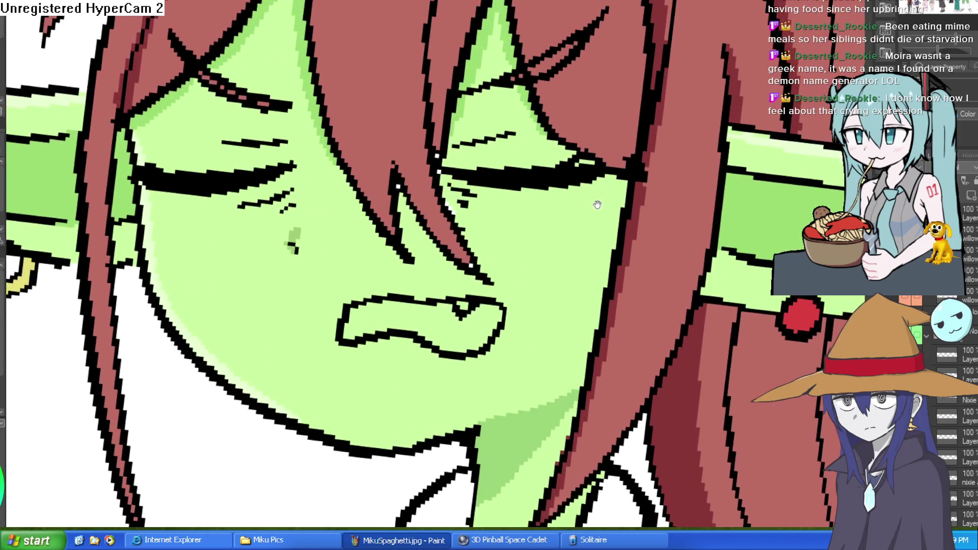
{"action": "left_click_drag", "start_coordinate": [597, 205], "coordinate": [569, 171]}
{"action": "mouse_move", "coordinate": [586, 127]}
{"action": "left_mouse_down"}
{"action": "mouse_move", "coordinate": [545, 356]}
{"action": "mouse_move", "coordinate": [535, 372]}
{"action": "mouse_move", "coordinate": [509, 369]}
{"action": "mouse_move", "coordinate": [540, 262]}
{"action": "mouse_move", "coordinate": [547, 180]}
{"action": "left_mouse_up"}
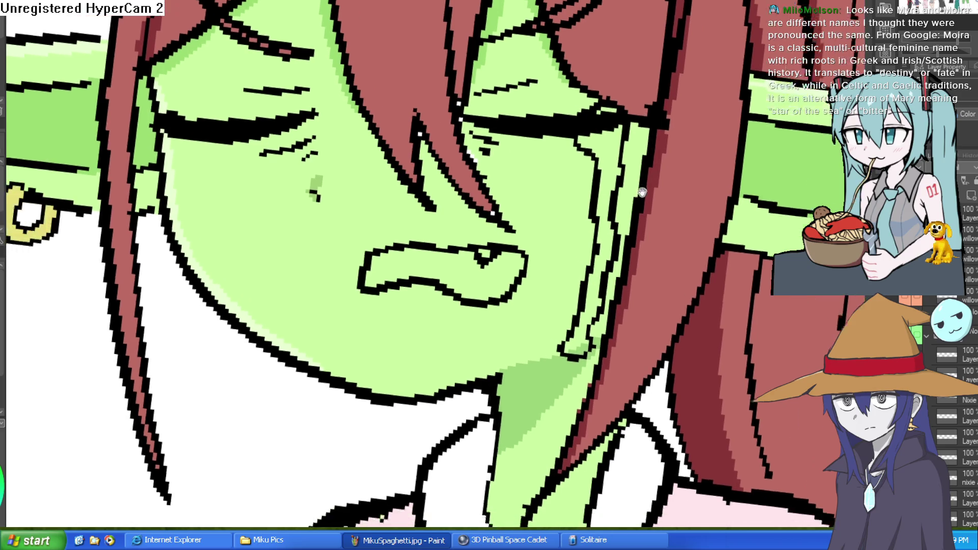
Ink black tear lines under the left eye and along the left cheek, then magnify that cheek.
{"action": "mouse_move", "coordinate": [177, 191]}
{"action": "left_mouse_down"}
{"action": "mouse_move", "coordinate": [284, 148]}
{"action": "mouse_move", "coordinate": [259, 136]}
{"action": "mouse_move", "coordinate": [286, 197]}
{"action": "mouse_move", "coordinate": [257, 189]}
{"action": "mouse_move", "coordinate": [275, 249]}
{"action": "mouse_move", "coordinate": [375, 350]}
{"action": "mouse_move", "coordinate": [375, 397]}
{"action": "mouse_move", "coordinate": [354, 392]}
{"action": "mouse_move", "coordinate": [353, 348]}
{"action": "left_mouse_up"}
{"action": "left_click_drag", "start_coordinate": [229, 113], "coordinate": [238, 219]}
{"action": "left_click_drag", "start_coordinate": [585, 230], "coordinate": [555, 253]}
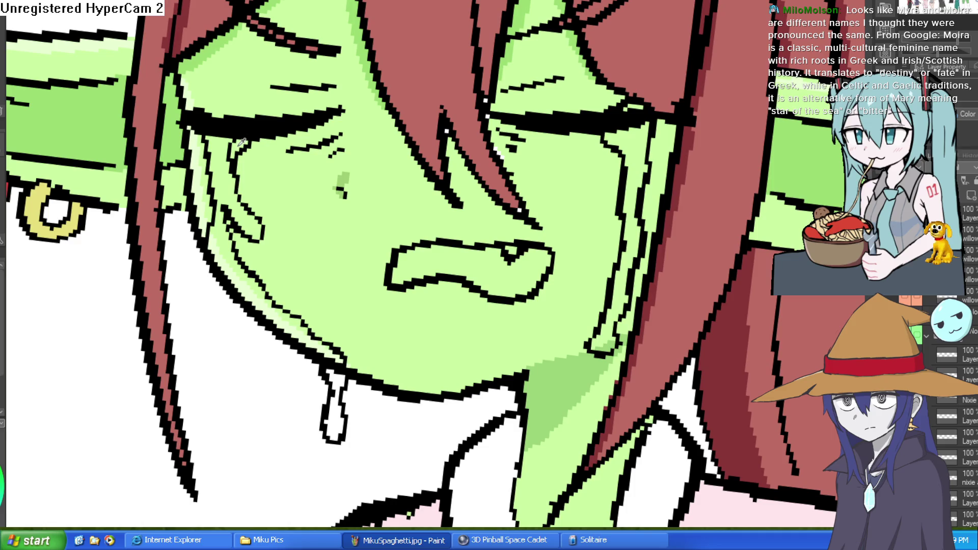
{"action": "left_click_drag", "start_coordinate": [245, 149], "coordinate": [232, 165]}
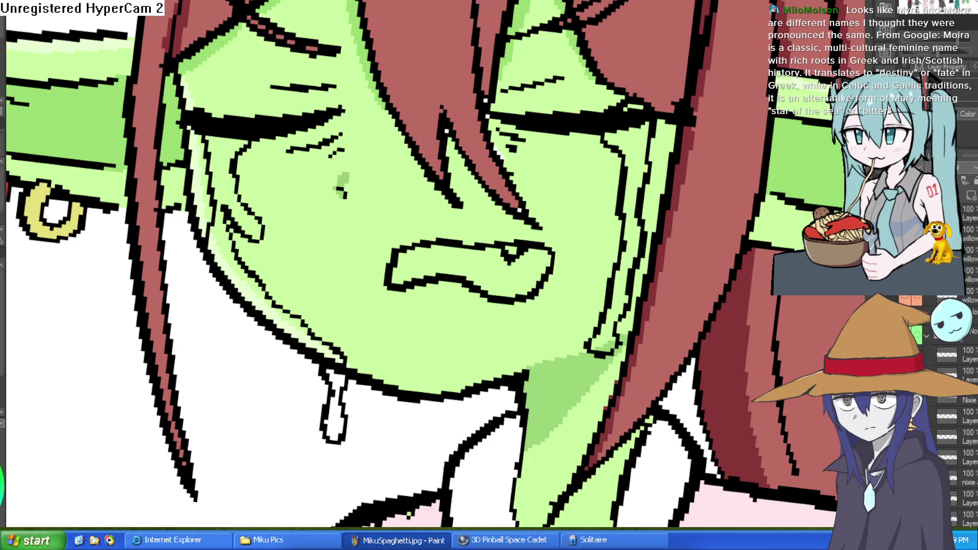
{"action": "left_click", "coordinate": [295, 189]}
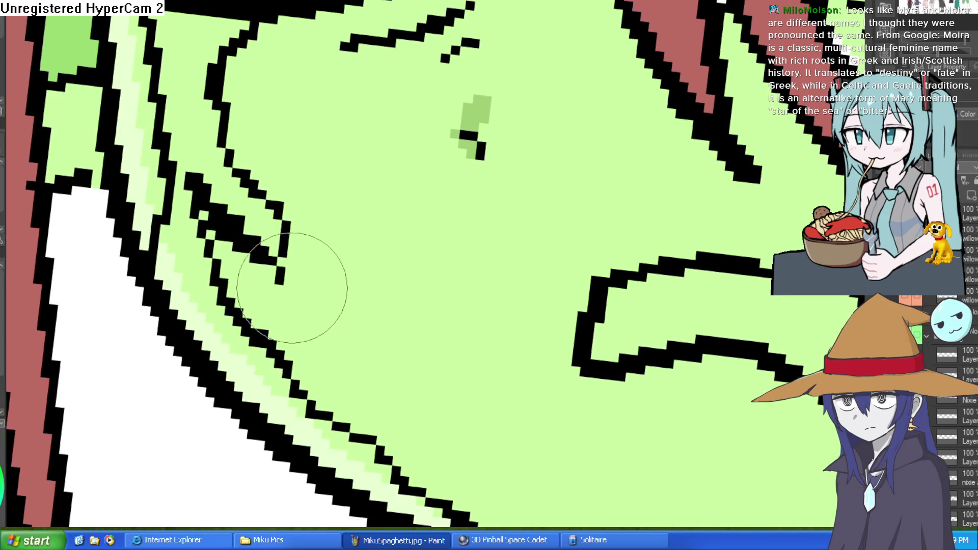
Add an inner line to the left tear, then fill its strips and the chin drip light blue.
{"action": "left_click_drag", "start_coordinate": [283, 217], "coordinate": [365, 430]}
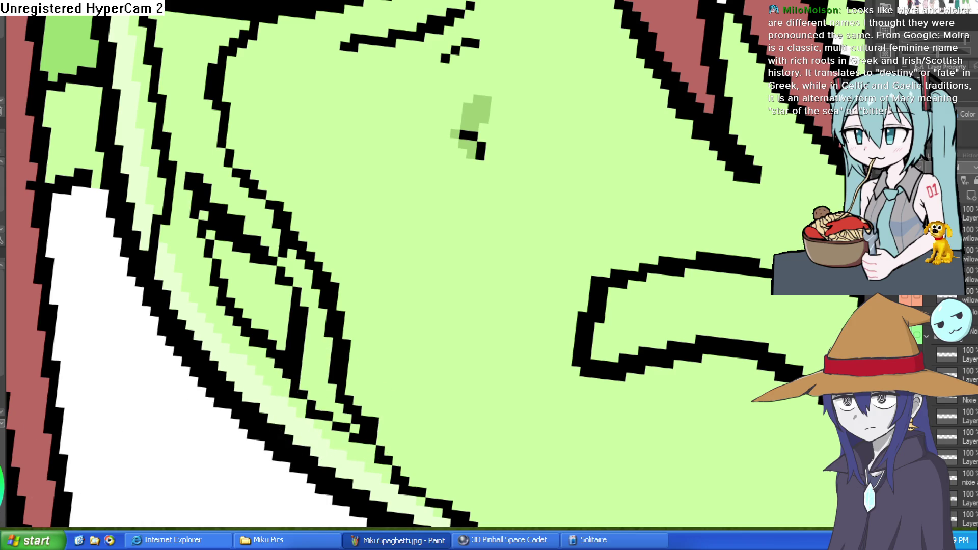
{"action": "key", "text": "g"}
{"action": "left_click", "coordinate": [251, 354]}
{"action": "left_click", "coordinate": [201, 178]}
{"action": "left_click", "coordinate": [213, 150]}
{"action": "left_click", "coordinate": [311, 281]}
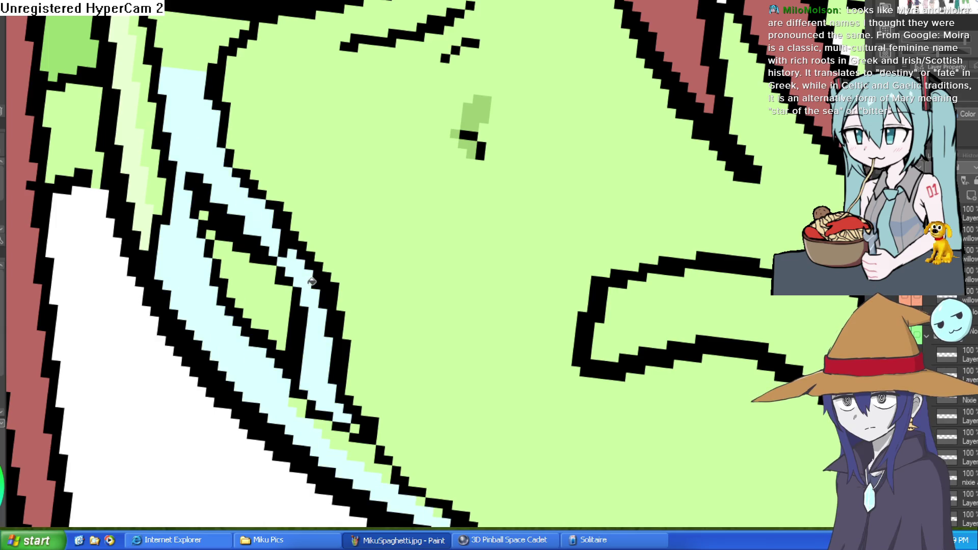
{"action": "left_click", "coordinate": [356, 450]}
{"action": "scroll", "coordinate": [474, 436], "scroll_direction": "down", "scroll_amount": 5}
{"action": "left_click", "coordinate": [420, 267]}
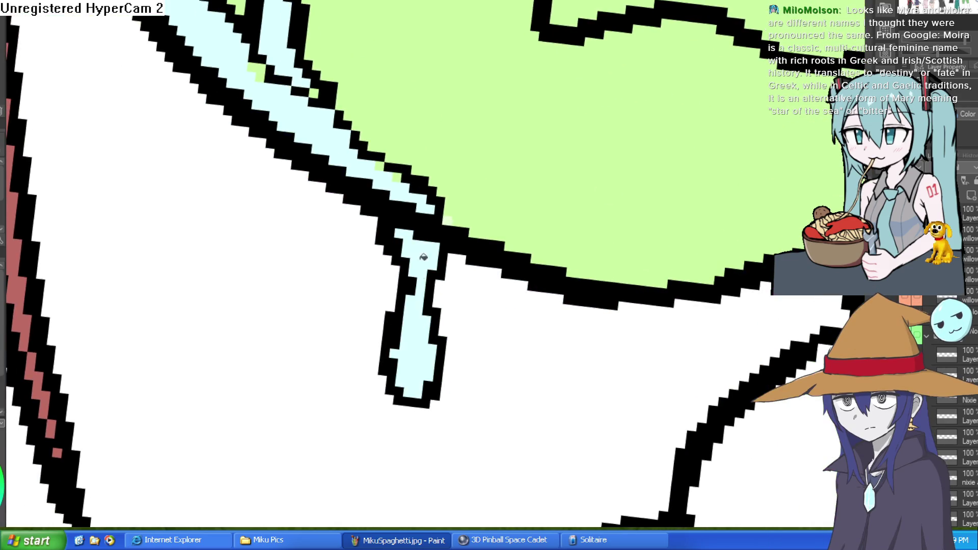
Fill the upper and lower parts of the right-cheek tear light blue.
{"action": "scroll", "coordinate": [657, 262], "scroll_direction": "down", "scroll_amount": 5}
{"action": "scroll", "coordinate": [662, 270], "scroll_direction": "up", "scroll_amount": 5}
{"action": "left_click_drag", "start_coordinate": [730, 291], "coordinate": [419, 214]}
{"action": "left_click", "coordinate": [601, 240]}
{"action": "left_click", "coordinate": [604, 141]}
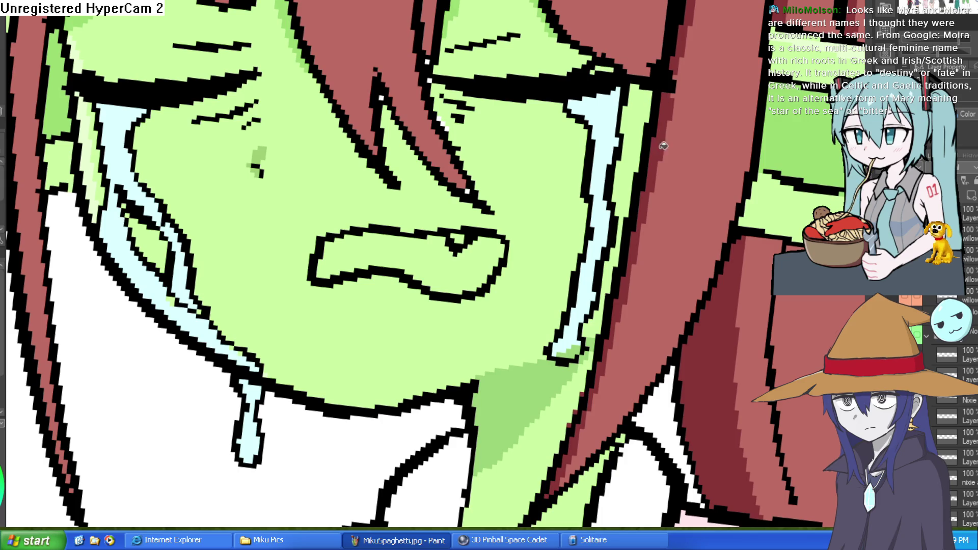
{"action": "scroll", "coordinate": [664, 136], "scroll_direction": "down", "scroll_amount": 6}
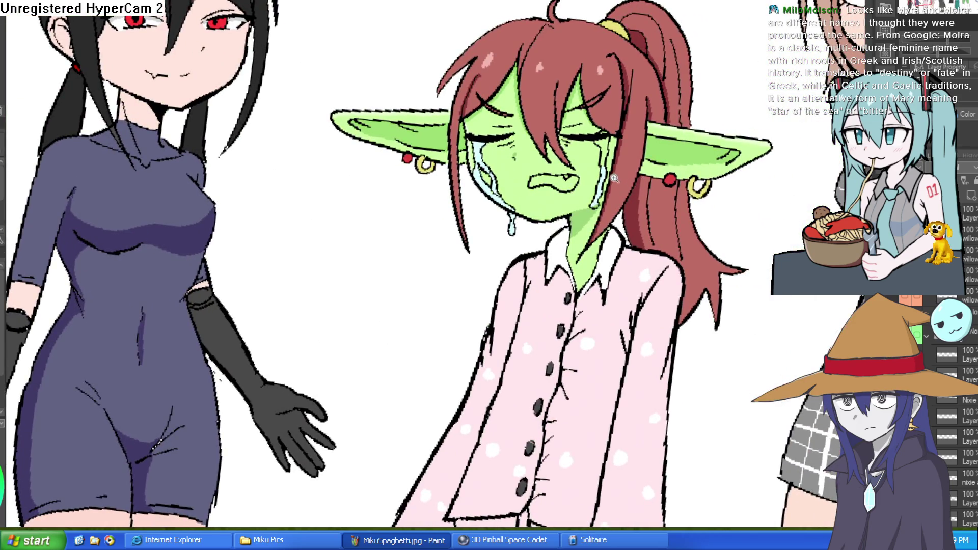
Repaint the light-blue interiors of the right and left tears.
{"action": "scroll", "coordinate": [614, 179], "scroll_direction": "up", "scroll_amount": 6}
{"action": "left_click_drag", "start_coordinate": [629, 140], "coordinate": [610, 239]}
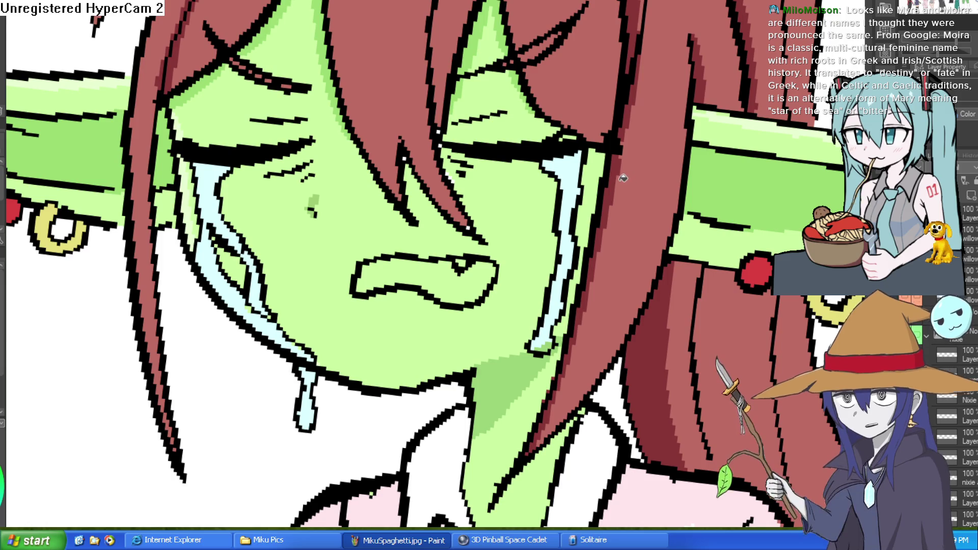
{"action": "scroll", "coordinate": [620, 180], "scroll_direction": "down", "scroll_amount": 2}
{"action": "scroll", "coordinate": [524, 140], "scroll_direction": "up", "scroll_amount": 2}
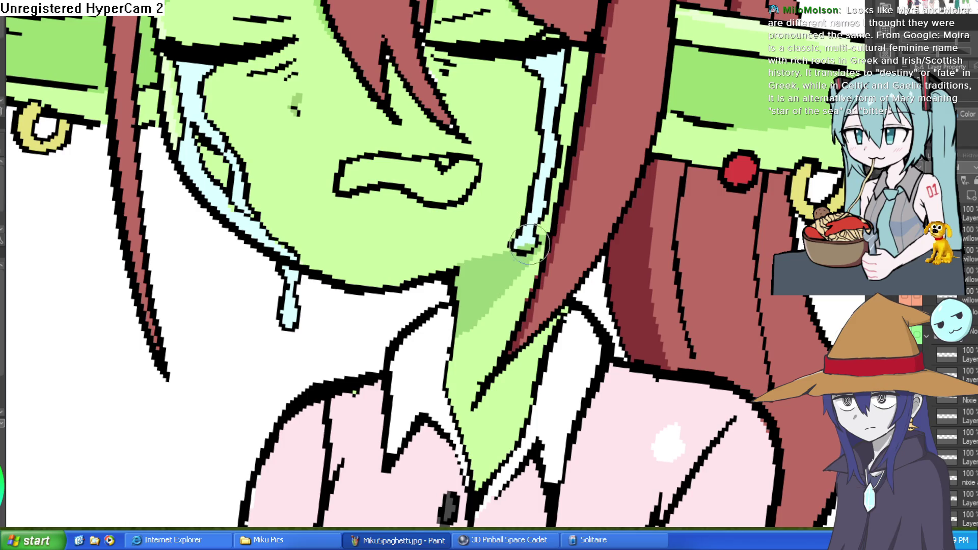
{"action": "mouse_move", "coordinate": [519, 247]}
{"action": "left_mouse_down"}
{"action": "mouse_move", "coordinate": [540, 219]}
{"action": "mouse_move", "coordinate": [563, 59]}
{"action": "mouse_move", "coordinate": [545, 90]}
{"action": "left_mouse_up"}
{"action": "mouse_move", "coordinate": [219, 148]}
{"action": "left_mouse_down"}
{"action": "mouse_move", "coordinate": [242, 188]}
{"action": "mouse_move", "coordinate": [237, 214]}
{"action": "mouse_move", "coordinate": [234, 204]}
{"action": "mouse_move", "coordinate": [291, 268]}
{"action": "mouse_move", "coordinate": [283, 306]}
{"action": "mouse_move", "coordinate": [311, 257]}
{"action": "left_mouse_up"}
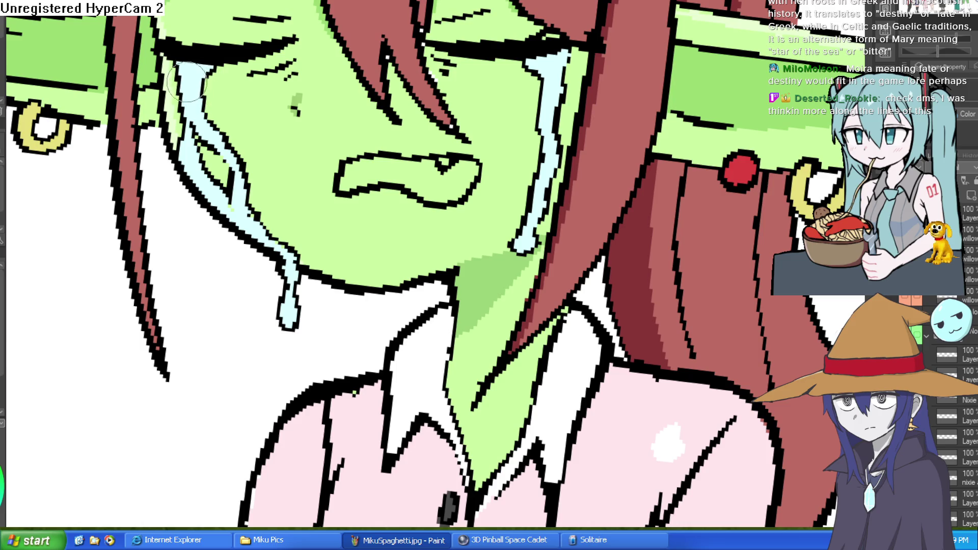
With the canvas rotated, add black lines along the tear edge and near the eye, then reset rotation.
{"action": "scroll", "coordinate": [599, 129], "scroll_direction": "down", "scroll_amount": 5}
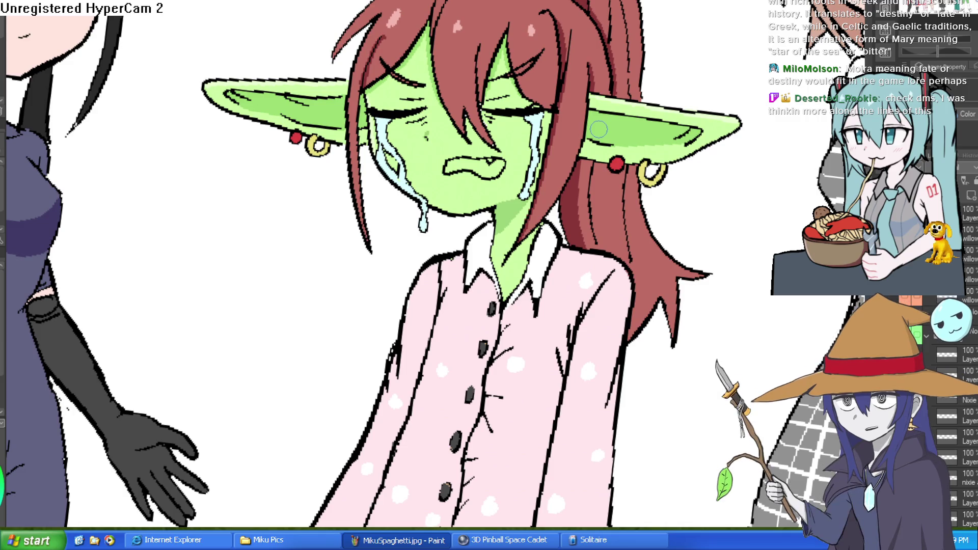
{"action": "scroll", "coordinate": [574, 162], "scroll_direction": "down", "scroll_amount": 3}
{"action": "scroll", "coordinate": [539, 178], "scroll_direction": "up", "scroll_amount": 6}
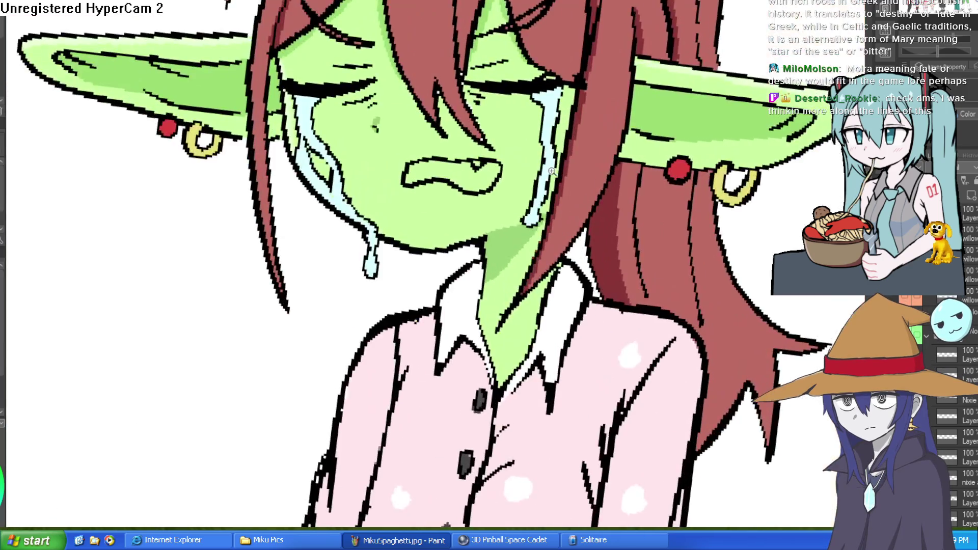
{"action": "scroll", "coordinate": [539, 178], "scroll_direction": "down", "scroll_amount": 2}
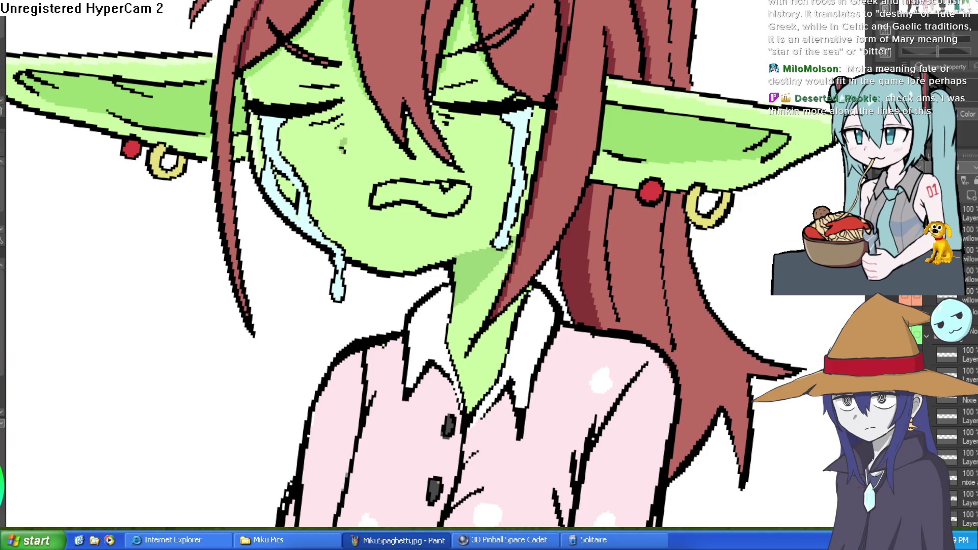
{"action": "key", "text": "minus"}
{"action": "key", "text": "minus"}
{"action": "key", "text": "minus"}
{"action": "scroll", "coordinate": [371, 120], "scroll_direction": "up", "scroll_amount": 5}
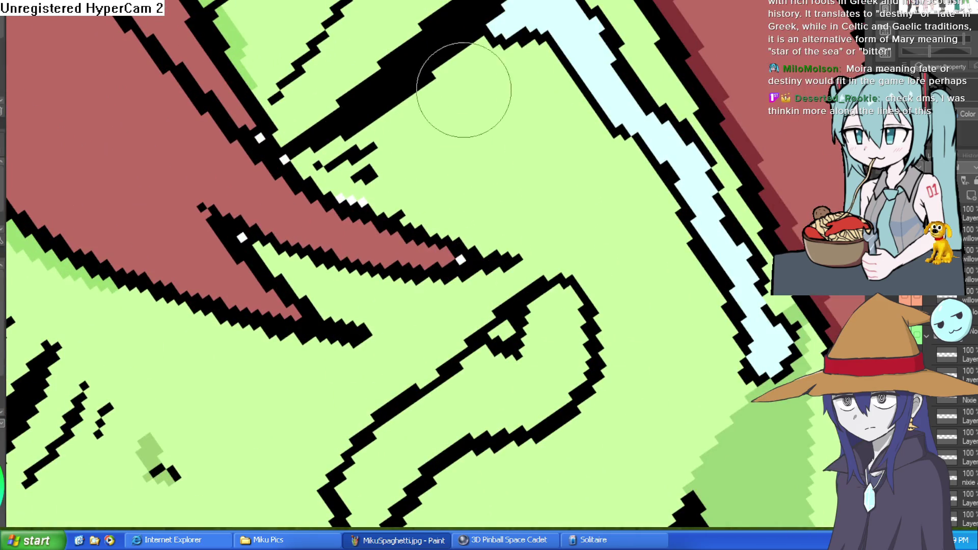
{"action": "left_click_drag", "start_coordinate": [318, 167], "coordinate": [496, 60]}
{"action": "left_click_drag", "start_coordinate": [352, 181], "coordinate": [476, 123]}
{"action": "scroll", "coordinate": [407, 190], "scroll_direction": "down", "scroll_amount": 3}
{"action": "scroll", "coordinate": [551, 184], "scroll_direction": "up", "scroll_amount": 4}
{"action": "left_click_drag", "start_coordinate": [642, 140], "coordinate": [587, 190]}
{"action": "scroll", "coordinate": [587, 190], "scroll_direction": "down", "scroll_amount": 3}
{"action": "key", "text": "asciicircum"}
{"action": "key", "text": "asciicircum"}
{"action": "key", "text": "asciicircum"}
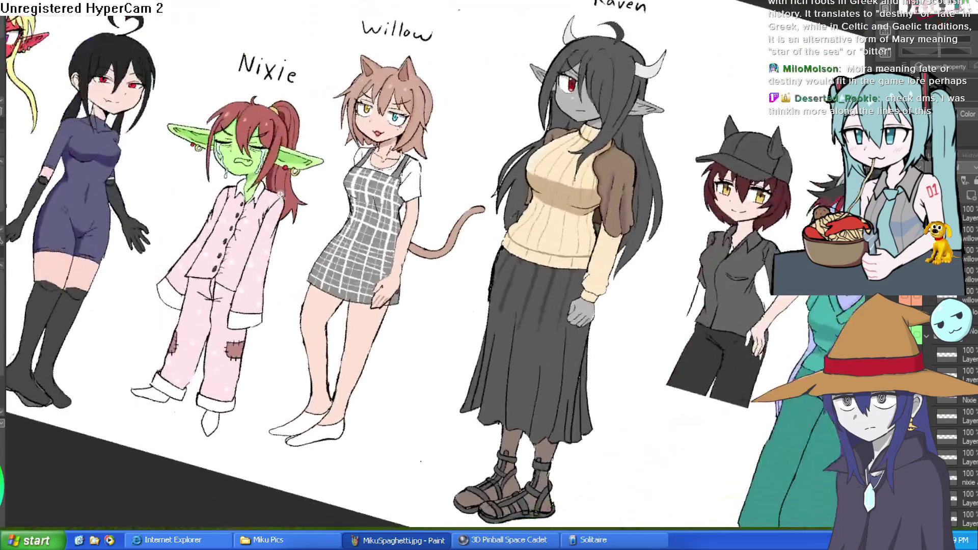
Draw a drool drip hanging from the corner of Nixie's mouth.
{"action": "scroll", "coordinate": [345, 147], "scroll_direction": "up", "scroll_amount": 3}
{"action": "scroll", "coordinate": [345, 147], "scroll_direction": "down", "scroll_amount": 1}
{"action": "scroll", "coordinate": [272, 166], "scroll_direction": "up", "scroll_amount": 5}
{"action": "left_click_drag", "start_coordinate": [259, 156], "coordinate": [265, 185]}
{"action": "mouse_move", "coordinate": [302, 156]}
{"action": "left_mouse_down"}
{"action": "mouse_move", "coordinate": [324, 220]}
{"action": "mouse_move", "coordinate": [425, 163]}
{"action": "left_mouse_up"}
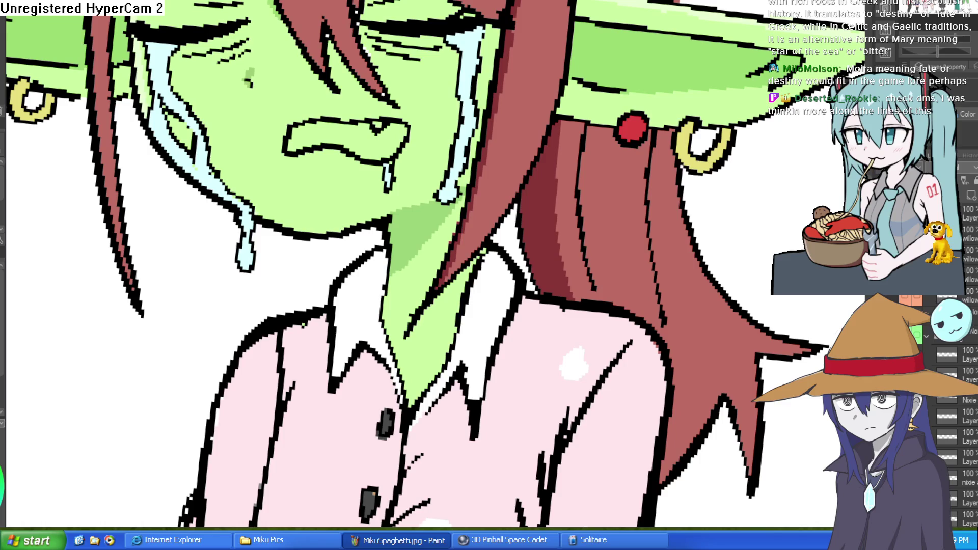
{"action": "scroll", "coordinate": [347, 133], "scroll_direction": "up", "scroll_amount": 3}
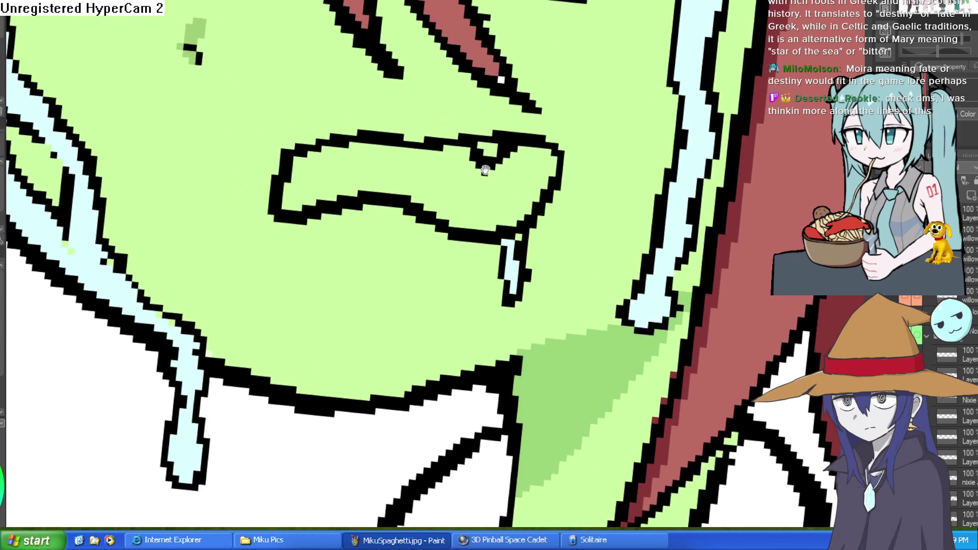
Undo a stray pink stroke, then fill the mouth pink with a dark red left side.
{"action": "left_click_drag", "start_coordinate": [316, 218], "coordinate": [367, 178]}
{"action": "key", "text": "ctrl+z"}
{"action": "key", "text": "g"}
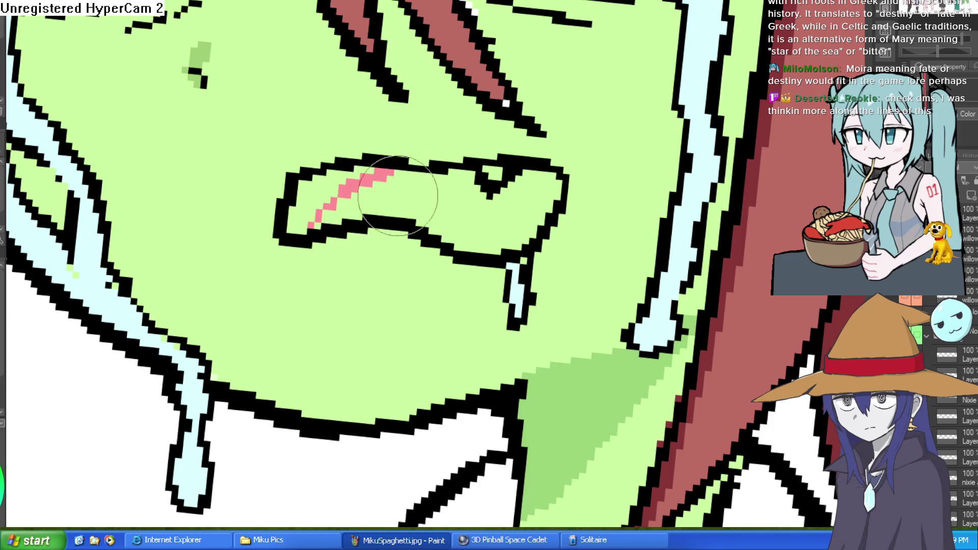
{"action": "left_click", "coordinate": [442, 193]}
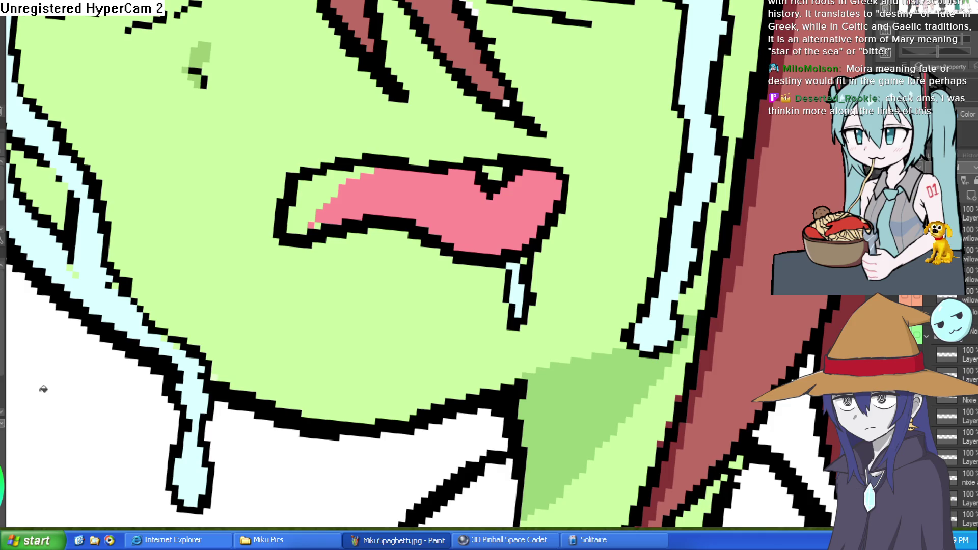
{"action": "left_click", "coordinate": [328, 180]}
{"action": "key", "text": "b"}
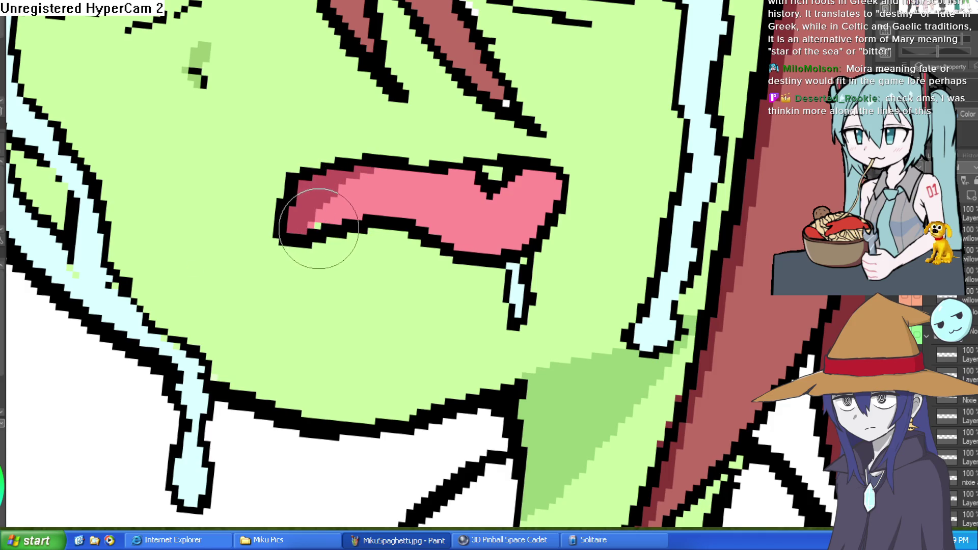
Sample the colour just above the mouth with the eyedropper.
{"action": "scroll", "coordinate": [622, 211], "scroll_direction": "down", "scroll_amount": 3}
{"action": "scroll", "coordinate": [607, 199], "scroll_direction": "up", "scroll_amount": 4}
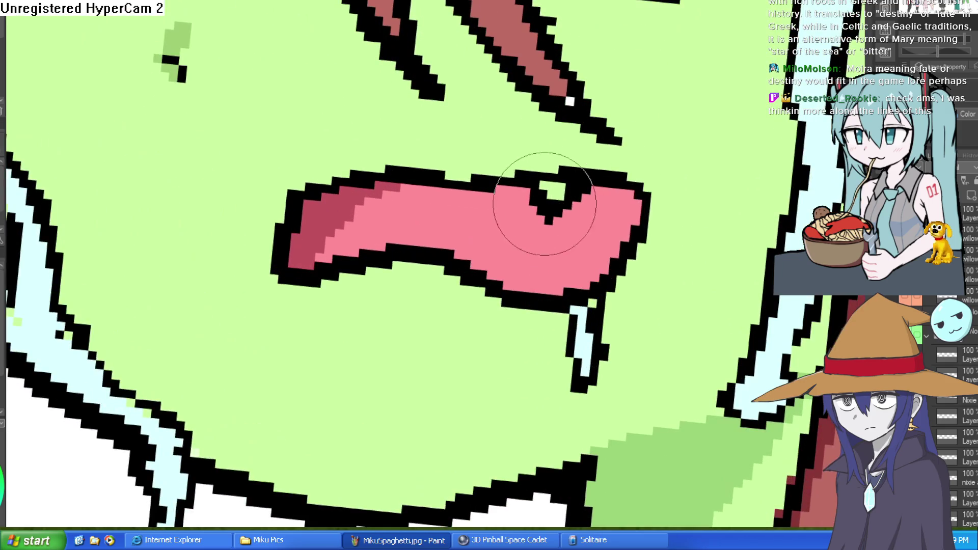
{"action": "left_click", "coordinate": [564, 160], "text": "alt"}
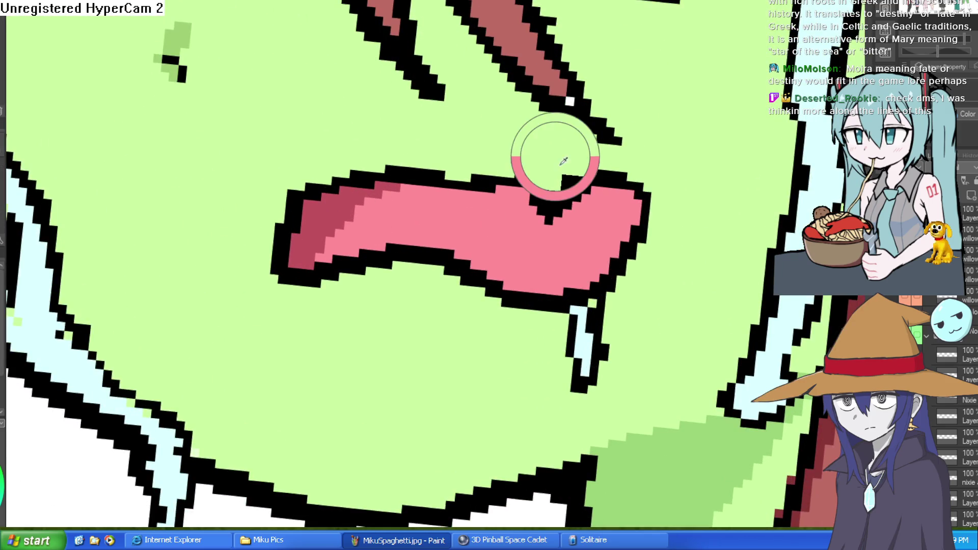
{"action": "scroll", "coordinate": [671, 174], "scroll_direction": "down", "scroll_amount": 3}
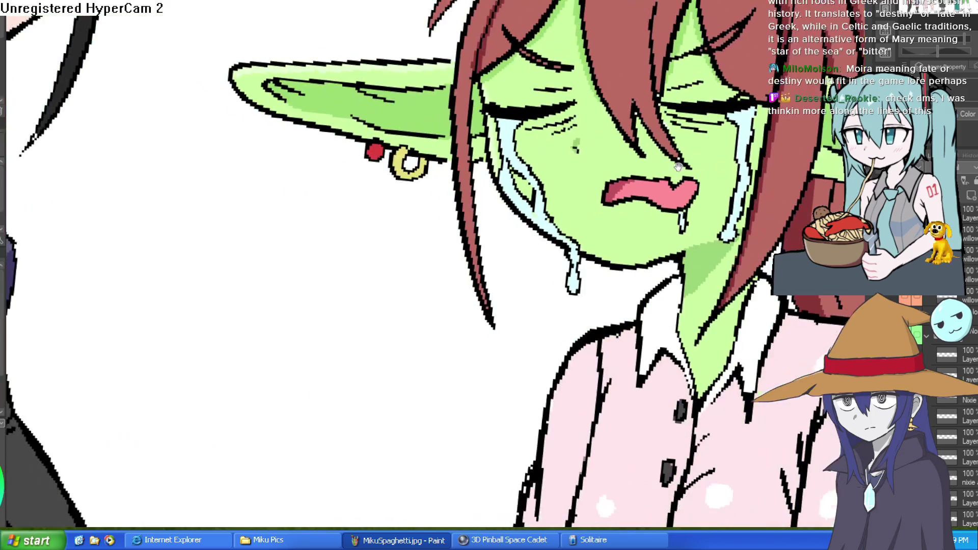
{"action": "scroll", "coordinate": [670, 174], "scroll_direction": "down", "scroll_amount": 4}
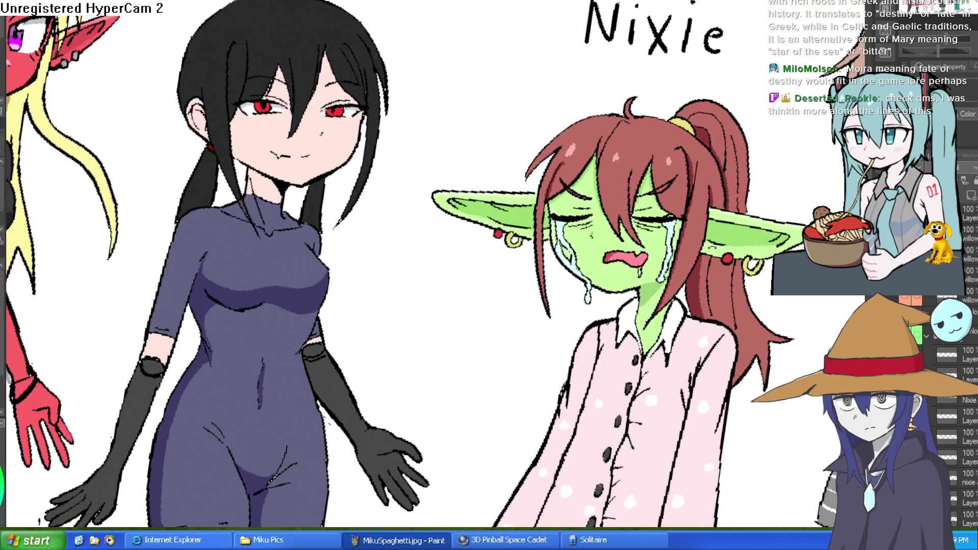
Zoom in on the goblin's mouth and brush the light-blue drool up into its corner.
{"action": "left_click_drag", "start_coordinate": [713, 252], "coordinate": [658, 189]}
{"action": "scroll", "coordinate": [514, 195], "scroll_direction": "up", "scroll_amount": 4}
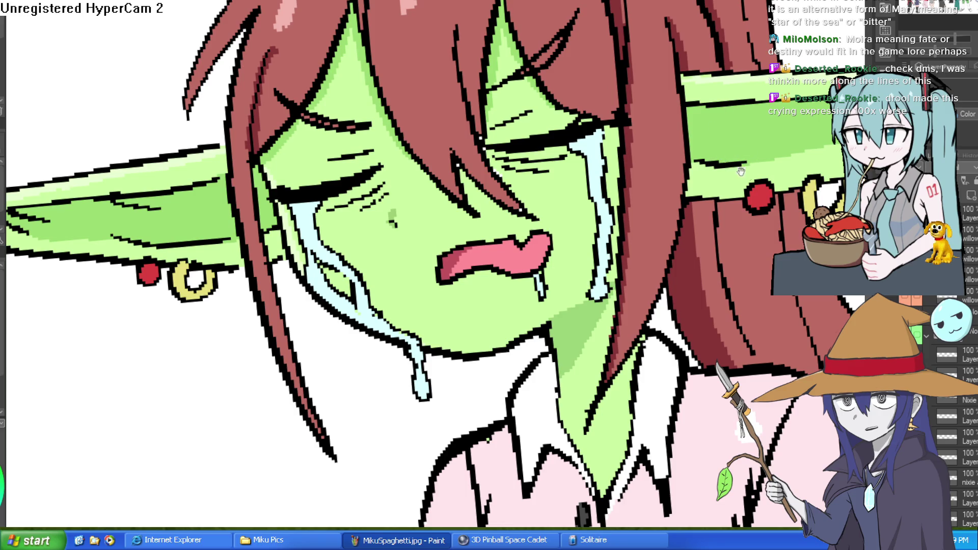
{"action": "key", "text": "ctrl+0"}
{"action": "left_click_drag", "start_coordinate": [747, 204], "coordinate": [706, 198]}
{"action": "scroll", "coordinate": [644, 181], "scroll_direction": "up", "scroll_amount": 5}
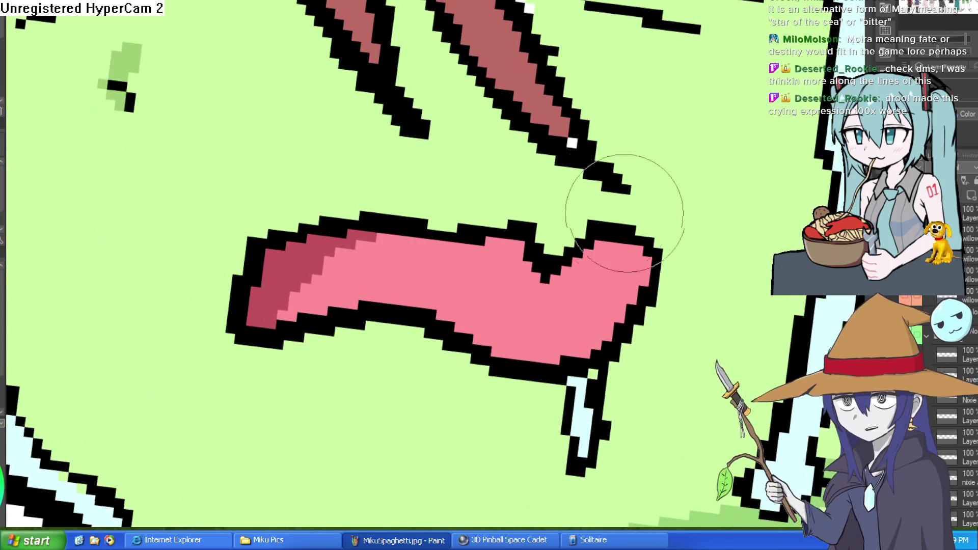
{"action": "left_click", "coordinate": [544, 331]}
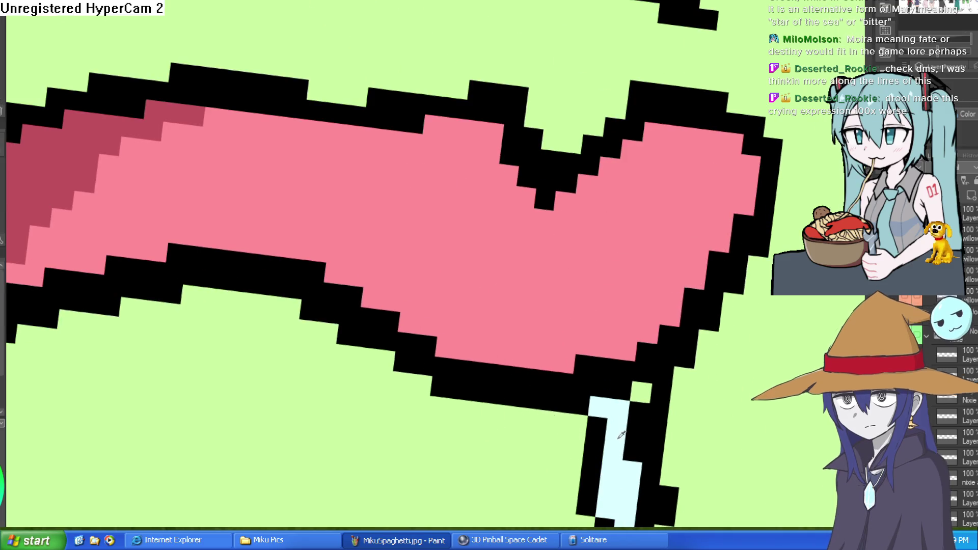
{"action": "mouse_move", "coordinate": [618, 415]}
{"action": "left_mouse_down"}
{"action": "mouse_move", "coordinate": [634, 393]}
{"action": "mouse_move", "coordinate": [628, 439]}
{"action": "mouse_move", "coordinate": [659, 415]}
{"action": "mouse_move", "coordinate": [611, 430]}
{"action": "mouse_move", "coordinate": [618, 382]}
{"action": "mouse_move", "coordinate": [678, 315]}
{"action": "left_mouse_up"}
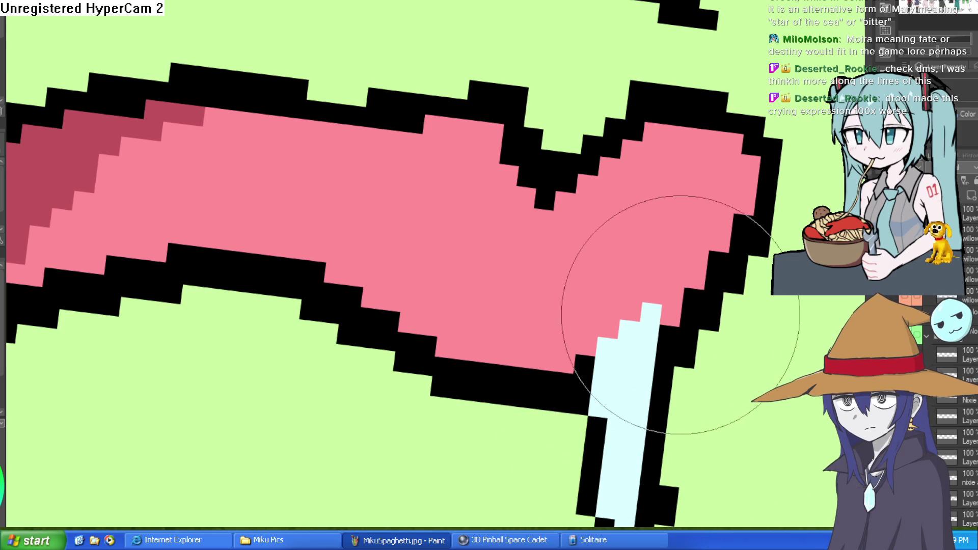
{"action": "scroll", "coordinate": [678, 315], "scroll_direction": "down", "scroll_amount": 5}
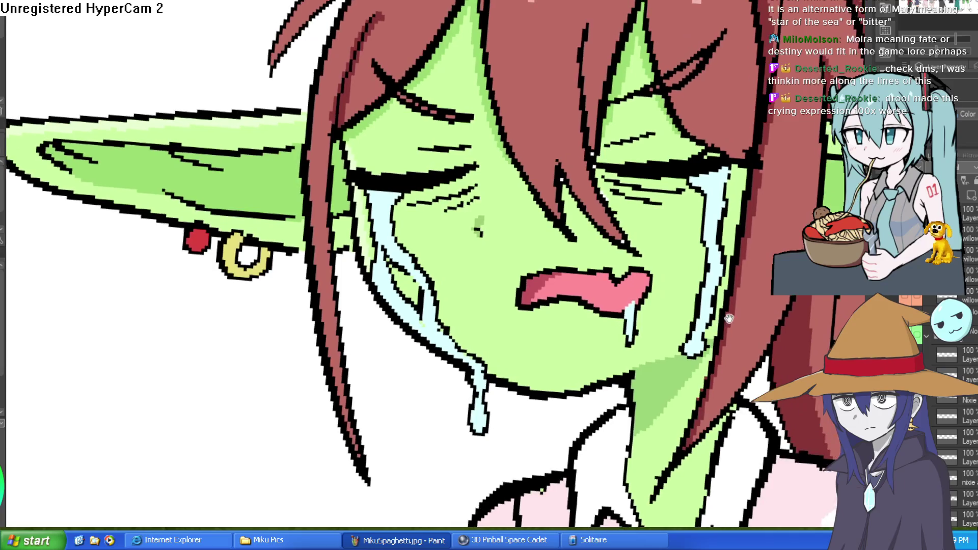
{"action": "scroll", "coordinate": [729, 319], "scroll_direction": "down", "scroll_amount": 2}
{"action": "scroll", "coordinate": [680, 284], "scroll_direction": "up", "scroll_amount": 2}
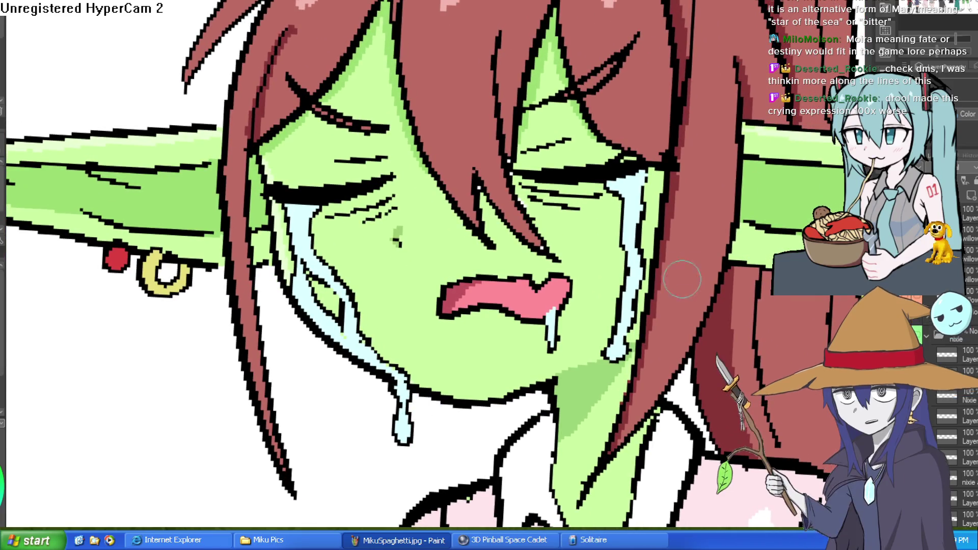
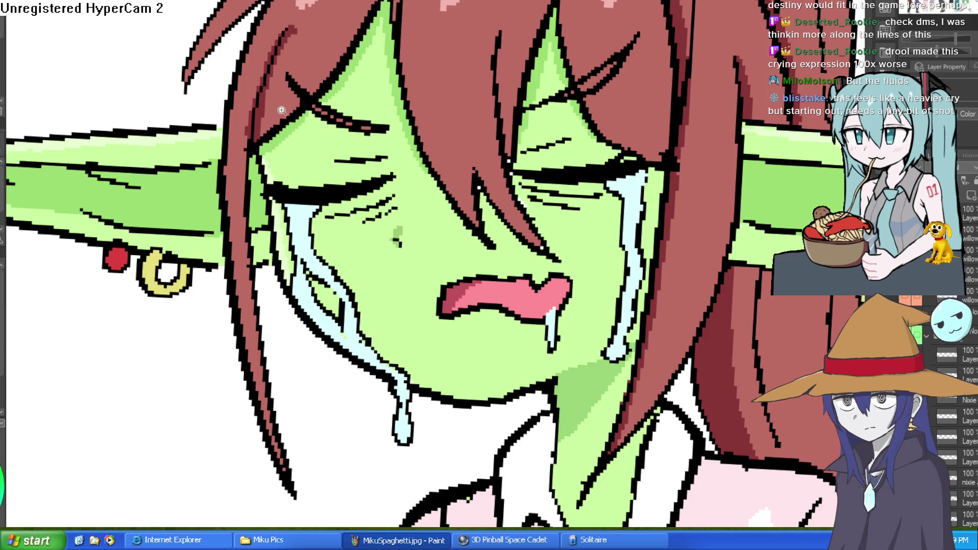
Paint a light-green snot streak running down below the goblin's nose.
{"action": "scroll", "coordinate": [367, 254], "scroll_direction": "up", "scroll_amount": 2}
{"action": "left_click_drag", "start_coordinate": [366, 249], "coordinate": [366, 344]}
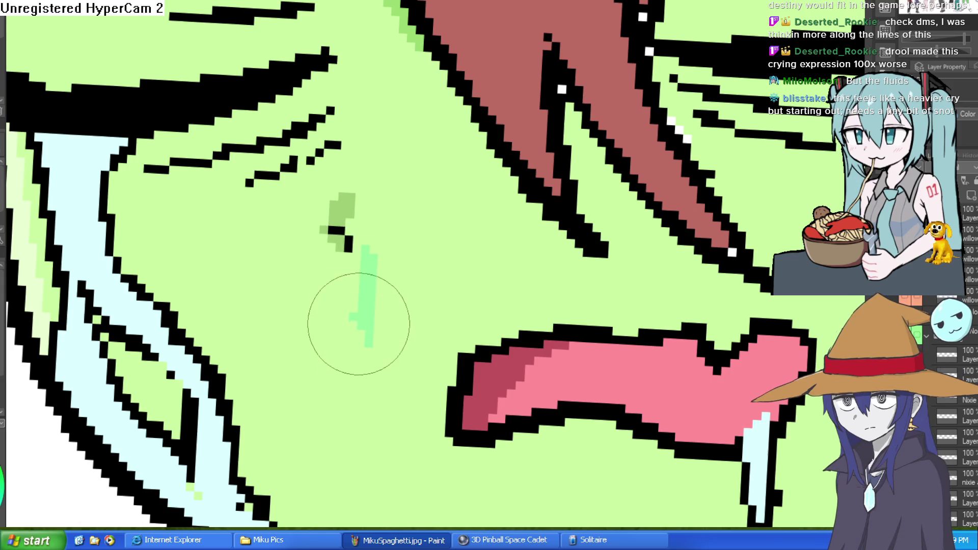
{"action": "scroll", "coordinate": [616, 251], "scroll_direction": "down", "scroll_amount": 8}
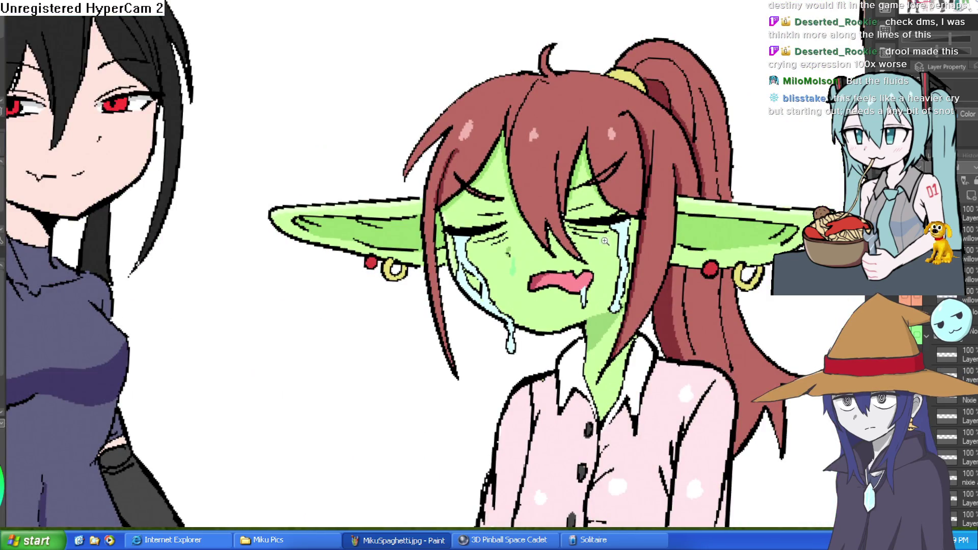
{"action": "scroll", "coordinate": [510, 270], "scroll_direction": "up", "scroll_amount": 3}
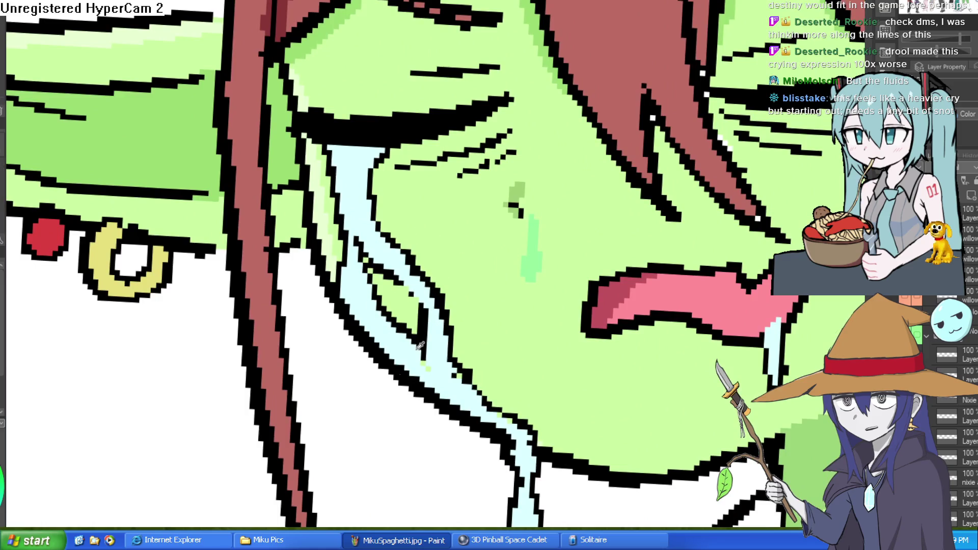
With the canvas rotated, paint pale colour along the left tear's edge.
{"action": "mouse_move", "coordinate": [403, 326]}
{"action": "left_mouse_down"}
{"action": "mouse_move", "coordinate": [641, 287]}
{"action": "mouse_move", "coordinate": [526, 256]}
{"action": "left_mouse_up"}
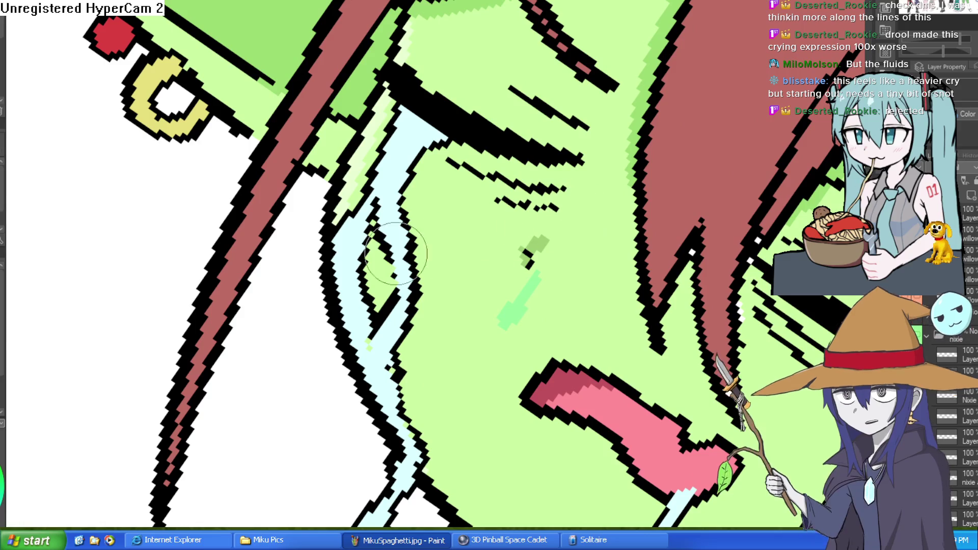
{"action": "mouse_move", "coordinate": [340, 222]}
{"action": "left_mouse_down"}
{"action": "mouse_move", "coordinate": [346, 321]}
{"action": "mouse_move", "coordinate": [374, 383]}
{"action": "left_mouse_up"}
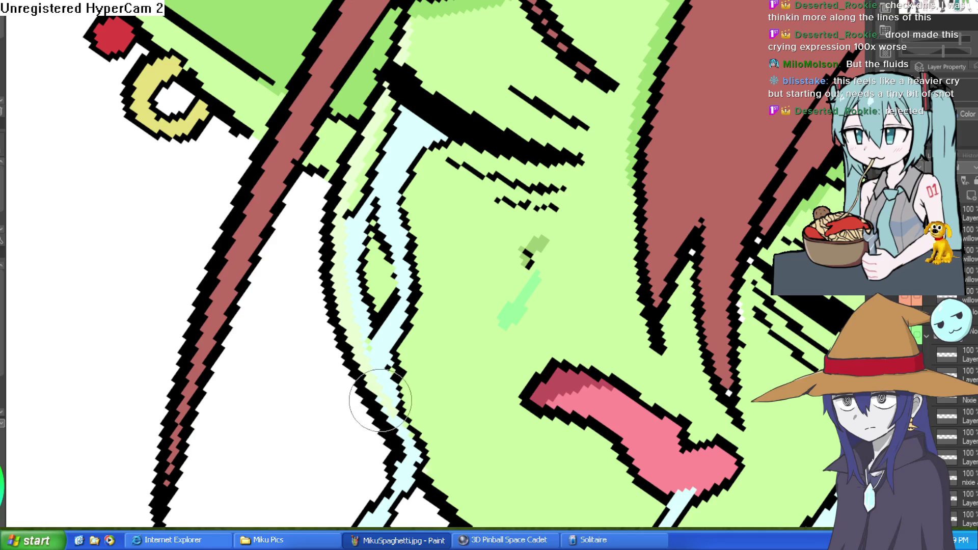
{"action": "mouse_move", "coordinate": [454, 389]}
{"action": "left_mouse_down"}
{"action": "mouse_move", "coordinate": [456, 247]}
{"action": "mouse_move", "coordinate": [509, 116]}
{"action": "left_mouse_up"}
{"action": "key", "text": "ctrl+@"}
Eyedrop black, outline the left tear up to the eyelash, and touch up its edge with light cyan.
{"action": "left_click", "coordinate": [420, 335], "text": "alt"}
{"action": "left_click_drag", "start_coordinate": [390, 87], "coordinate": [436, 300]}
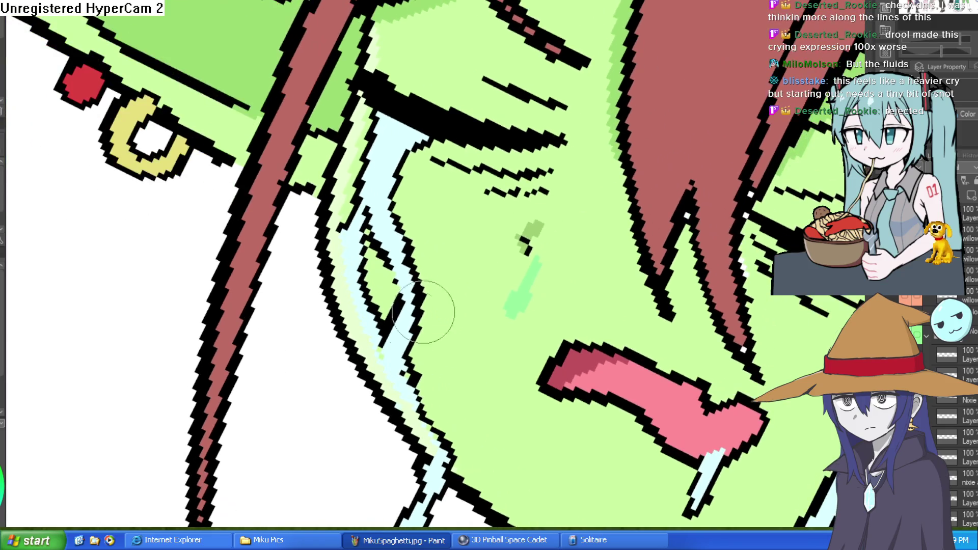
{"action": "mouse_move", "coordinate": [422, 437]}
{"action": "left_mouse_down"}
{"action": "mouse_move", "coordinate": [381, 380]}
{"action": "mouse_move", "coordinate": [350, 288]}
{"action": "mouse_move", "coordinate": [363, 199]}
{"action": "left_mouse_up"}
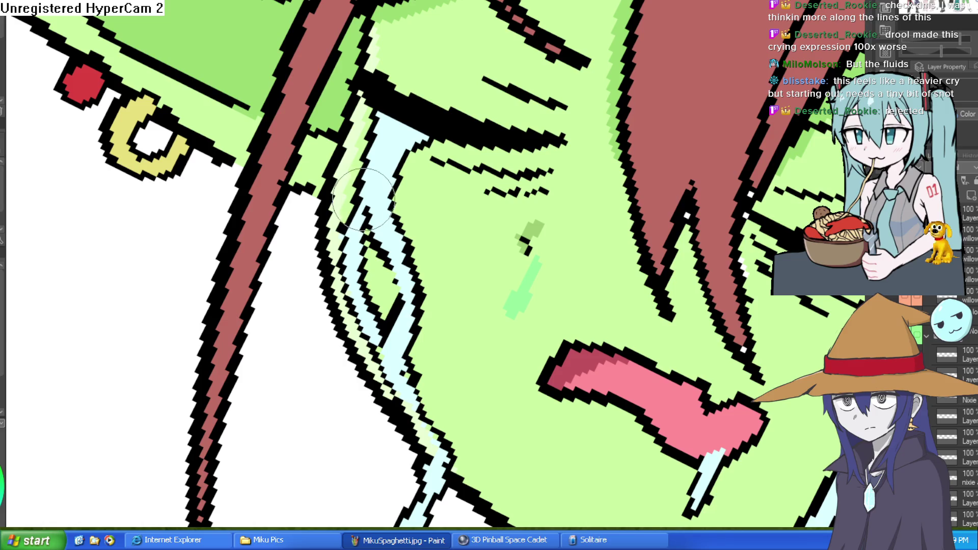
{"action": "left_click_drag", "start_coordinate": [371, 122], "coordinate": [363, 99]}
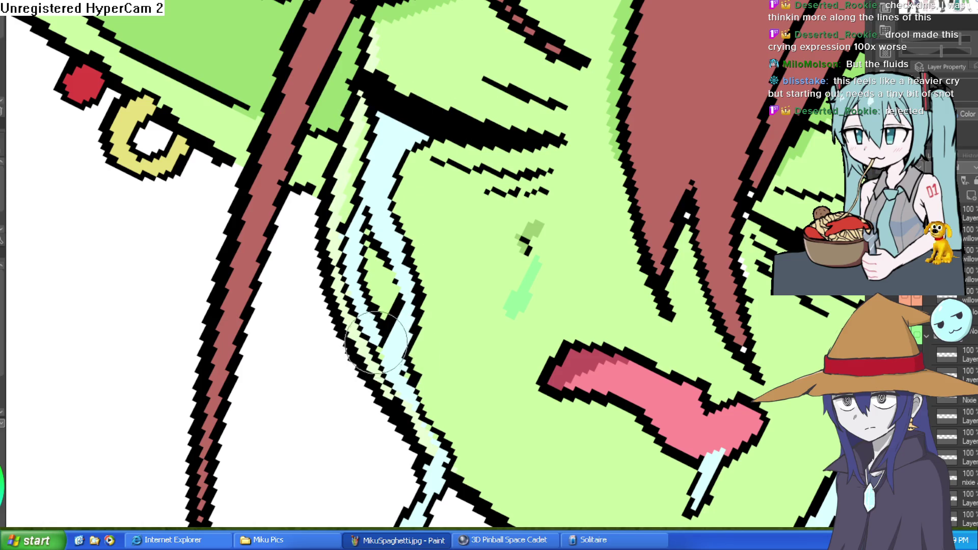
{"action": "mouse_move", "coordinate": [406, 396]}
{"action": "left_mouse_down"}
{"action": "mouse_move", "coordinate": [433, 448]}
{"action": "mouse_move", "coordinate": [431, 432]}
{"action": "left_mouse_up"}
{"action": "scroll", "coordinate": [431, 432], "scroll_direction": "down", "scroll_amount": 5}
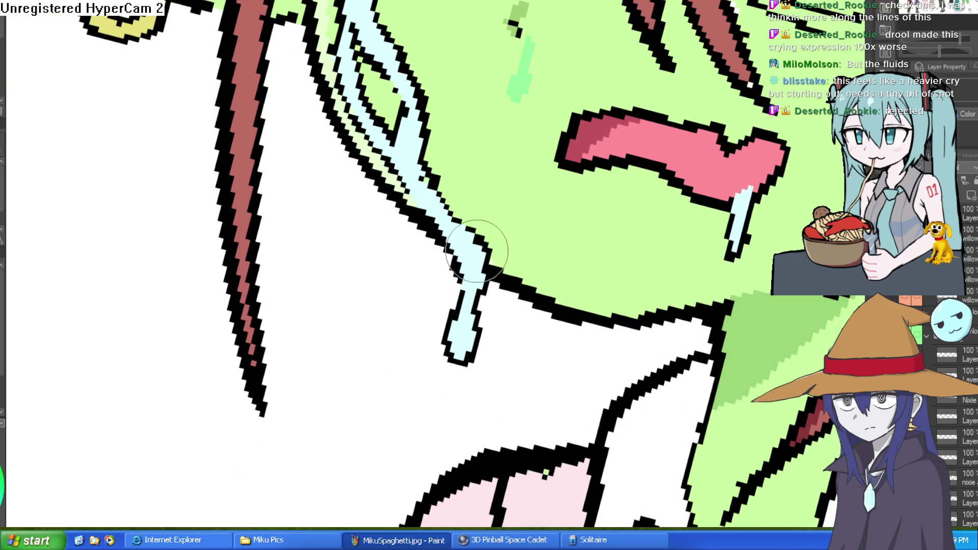
Recolour the green streak under the nose pale blue like the tears.
{"action": "scroll", "coordinate": [538, 199], "scroll_direction": "down", "scroll_amount": 5}
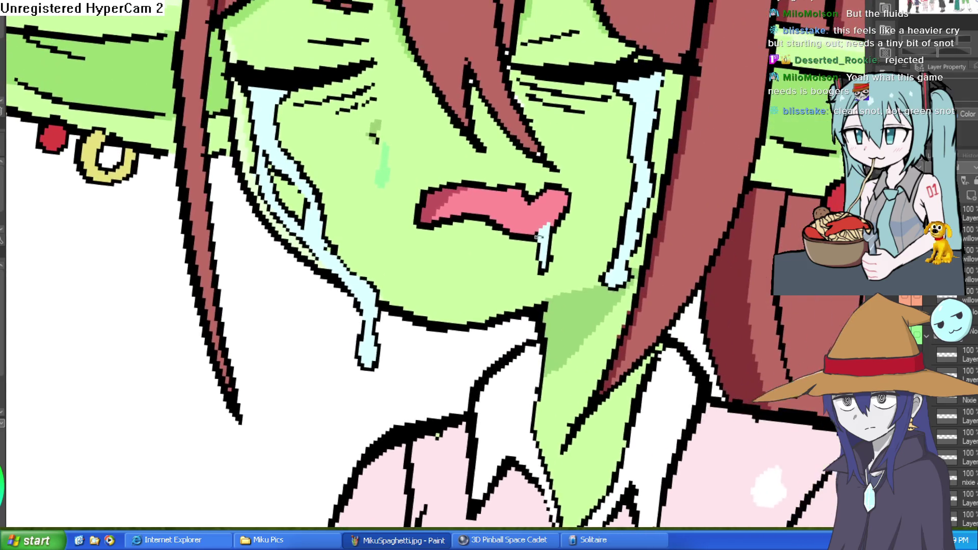
{"action": "scroll", "coordinate": [508, 149], "scroll_direction": "up", "scroll_amount": 5}
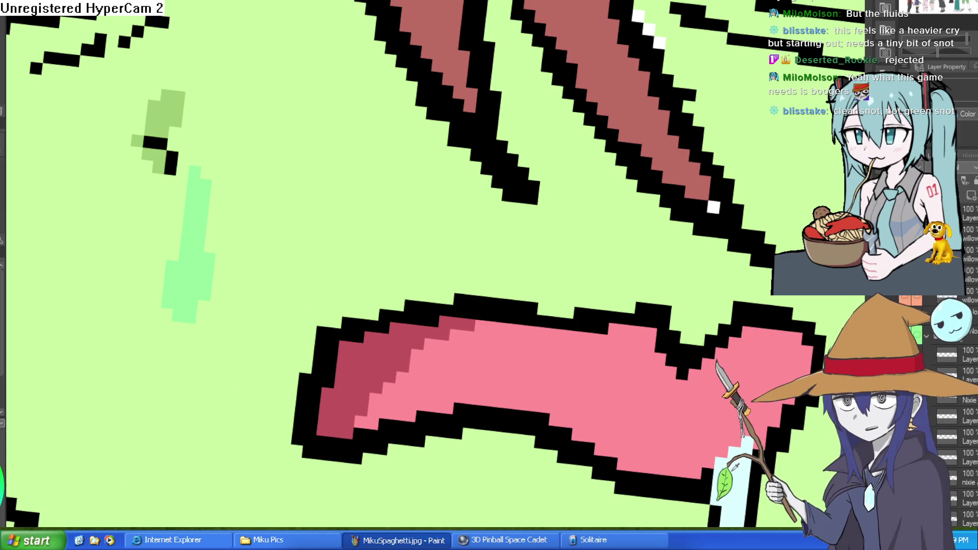
{"action": "left_click", "coordinate": [199, 266]}
{"action": "scroll", "coordinate": [449, 223], "scroll_direction": "down", "scroll_amount": 5}
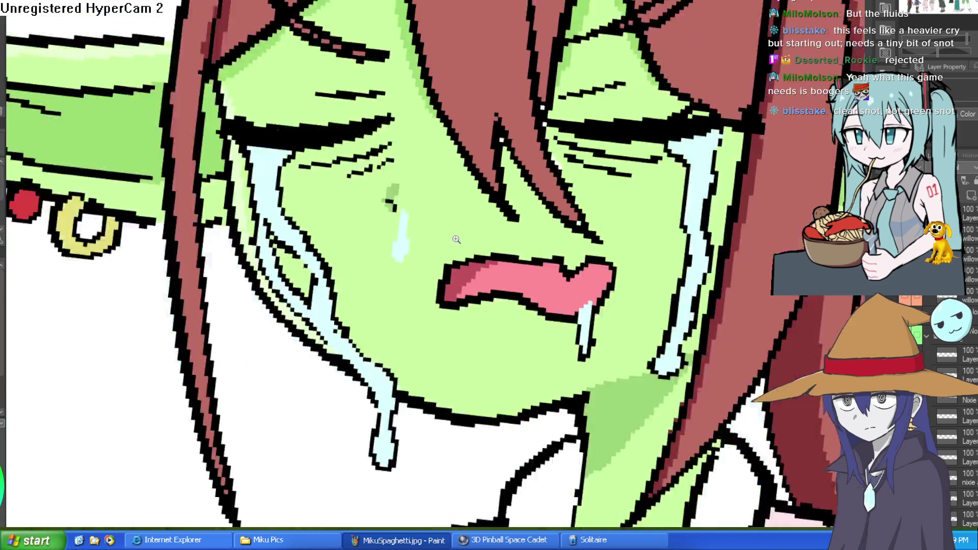
Outline the pale-blue drop under the nose in black.
{"action": "left_click_drag", "start_coordinate": [627, 201], "coordinate": [428, 269]}
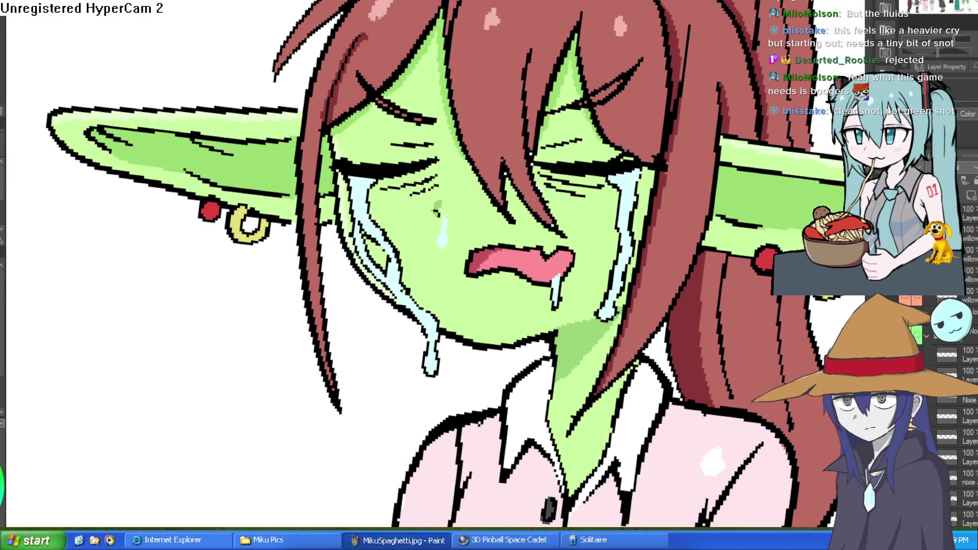
{"action": "scroll", "coordinate": [435, 227], "scroll_direction": "up", "scroll_amount": 5}
{"action": "mouse_move", "coordinate": [479, 189]}
{"action": "left_mouse_down"}
{"action": "mouse_move", "coordinate": [465, 339]}
{"action": "mouse_move", "coordinate": [491, 214]}
{"action": "left_mouse_up"}
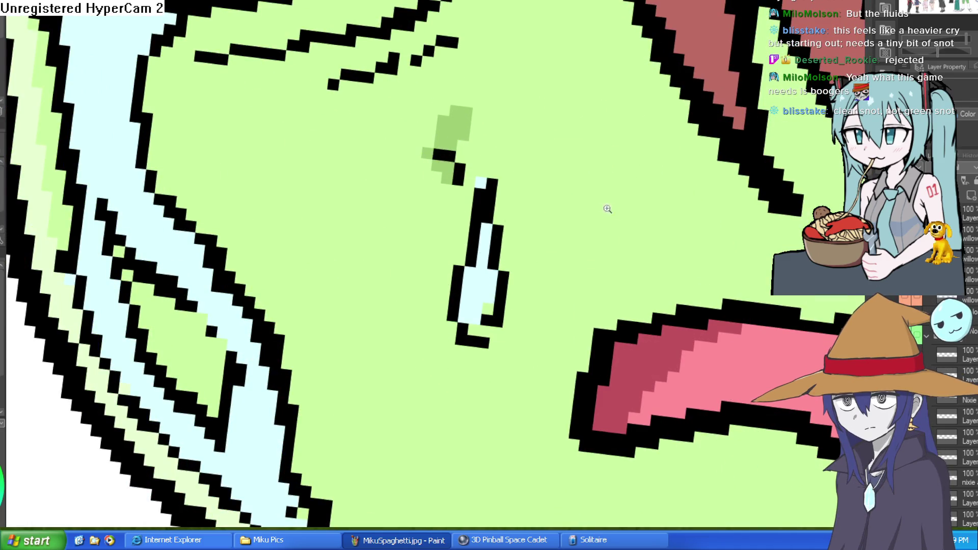
{"action": "scroll", "coordinate": [604, 208], "scroll_direction": "down", "scroll_amount": 5}
{"action": "scroll", "coordinate": [604, 208], "scroll_direction": "up", "scroll_amount": 4}
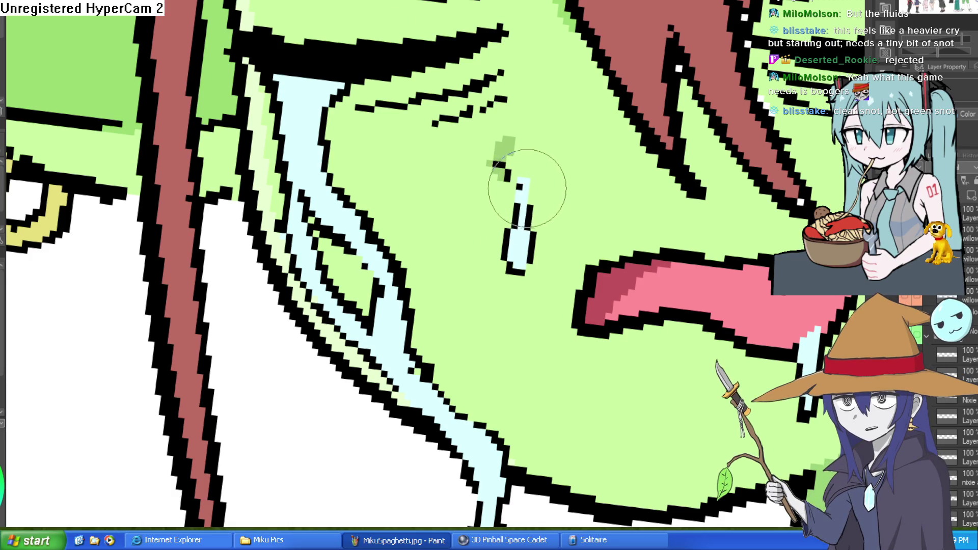
{"action": "scroll", "coordinate": [551, 189], "scroll_direction": "down", "scroll_amount": 4}
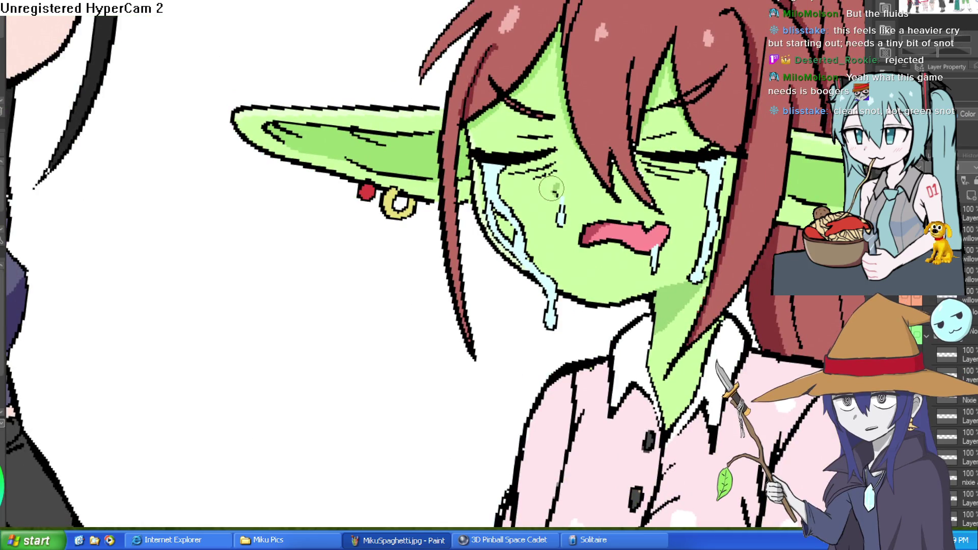
Paint the drop's black outline under the nose light blue.
{"action": "scroll", "coordinate": [552, 189], "scroll_direction": "up", "scroll_amount": 4}
{"action": "mouse_move", "coordinate": [564, 215]}
{"action": "left_mouse_down"}
{"action": "mouse_move", "coordinate": [564, 262]}
{"action": "mouse_move", "coordinate": [539, 277]}
{"action": "mouse_move", "coordinate": [553, 190]}
{"action": "left_mouse_up"}
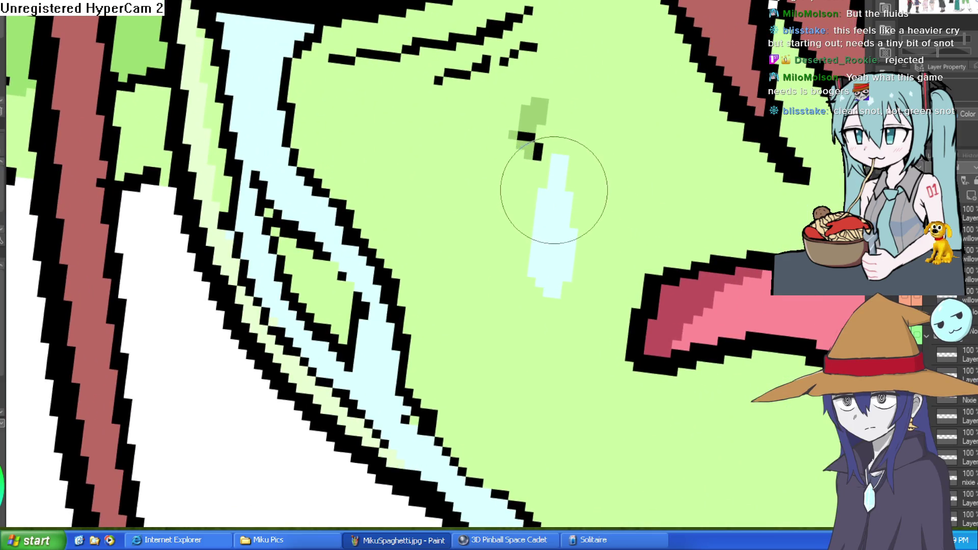
{"action": "scroll", "coordinate": [784, 218], "scroll_direction": "down", "scroll_amount": 4}
Turn the stray black pixels inside the left tear stream light blue.
{"action": "left_click_drag", "start_coordinate": [785, 218], "coordinate": [679, 222]}
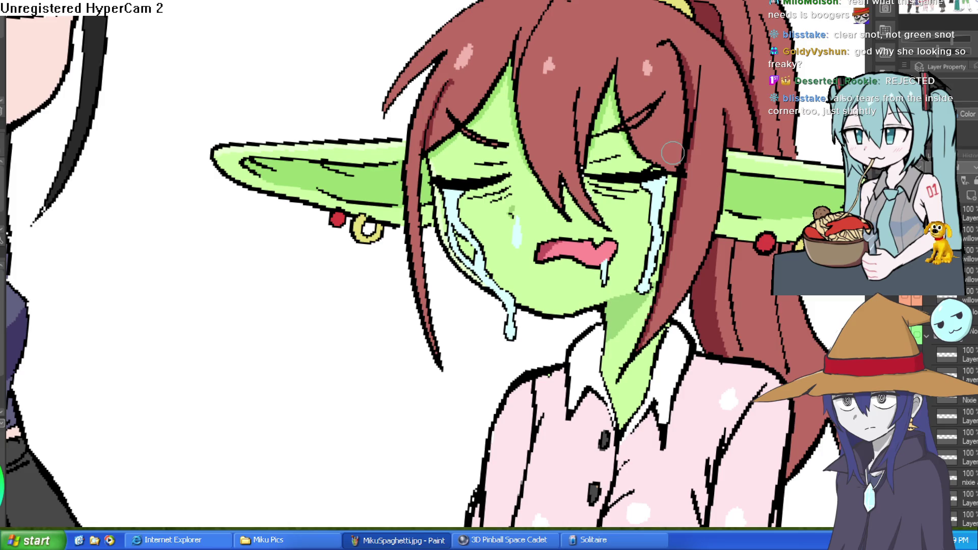
{"action": "left_click_drag", "start_coordinate": [707, 253], "coordinate": [675, 237]}
{"action": "scroll", "coordinate": [675, 237], "scroll_direction": "up", "scroll_amount": 3}
{"action": "scroll", "coordinate": [560, 239], "scroll_direction": "down", "scroll_amount": 3}
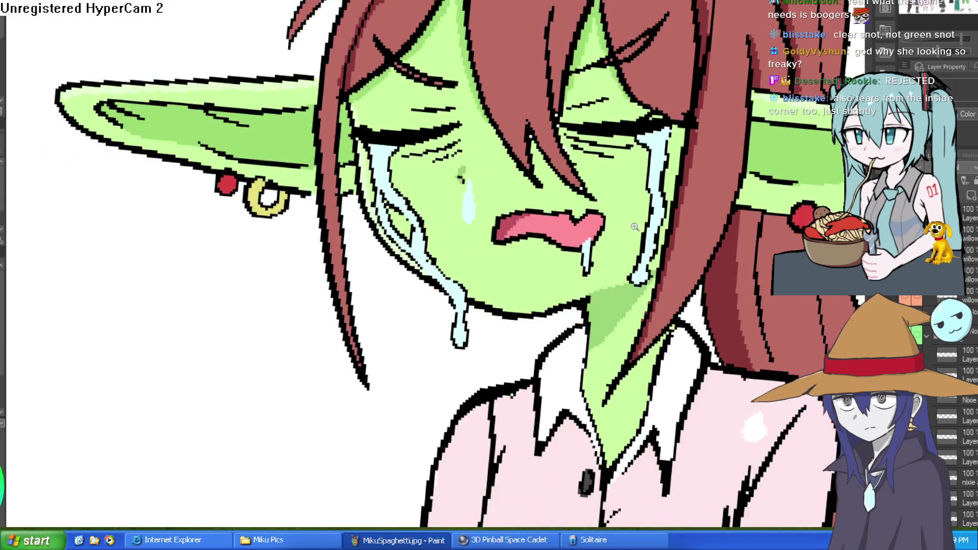
{"action": "scroll", "coordinate": [458, 240], "scroll_direction": "up", "scroll_amount": 1}
{"action": "scroll", "coordinate": [457, 240], "scroll_direction": "up", "scroll_amount": 3}
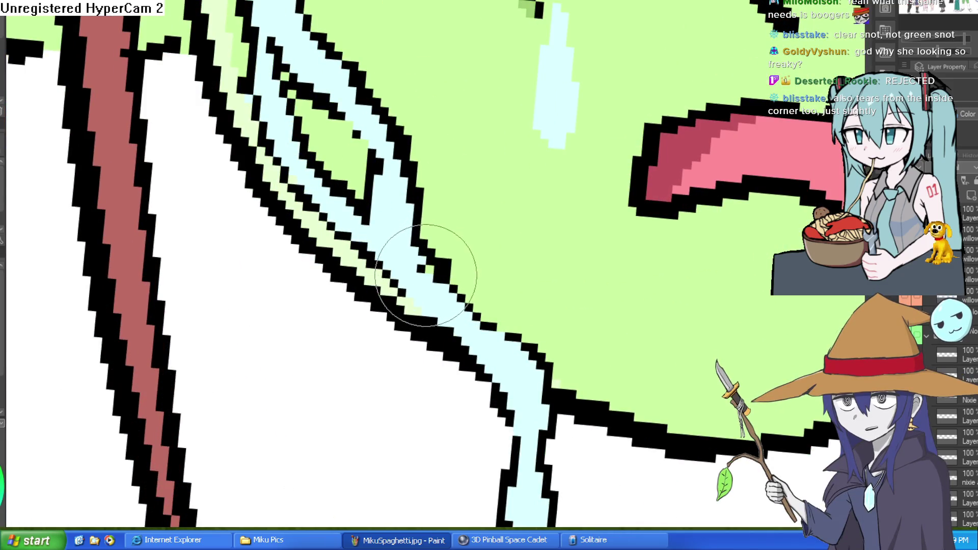
{"action": "mouse_move", "coordinate": [427, 289]}
{"action": "left_mouse_down"}
{"action": "mouse_move", "coordinate": [426, 229]}
{"action": "mouse_move", "coordinate": [437, 240]}
{"action": "mouse_move", "coordinate": [425, 218]}
{"action": "left_mouse_up"}
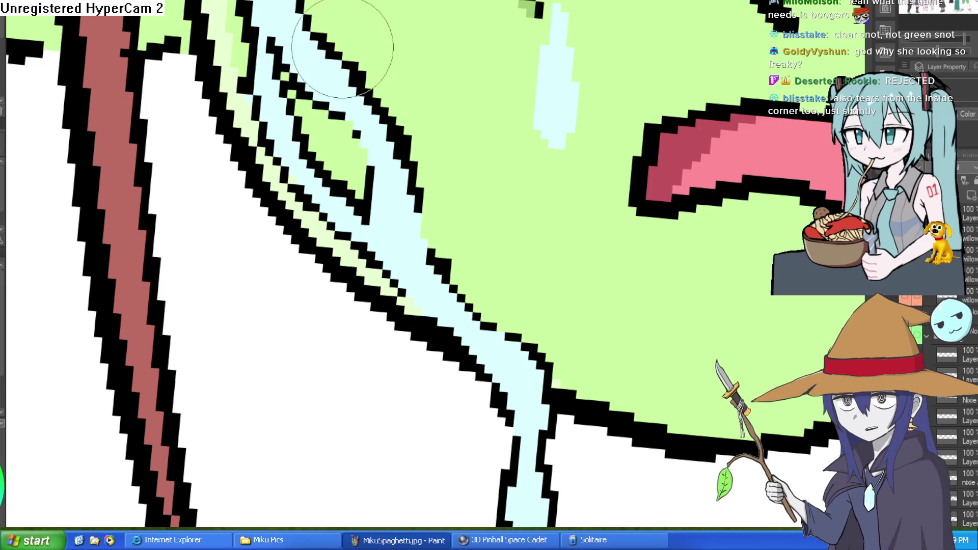
{"action": "left_click_drag", "start_coordinate": [356, 23], "coordinate": [400, 134]}
{"action": "left_click", "coordinate": [327, 199]}
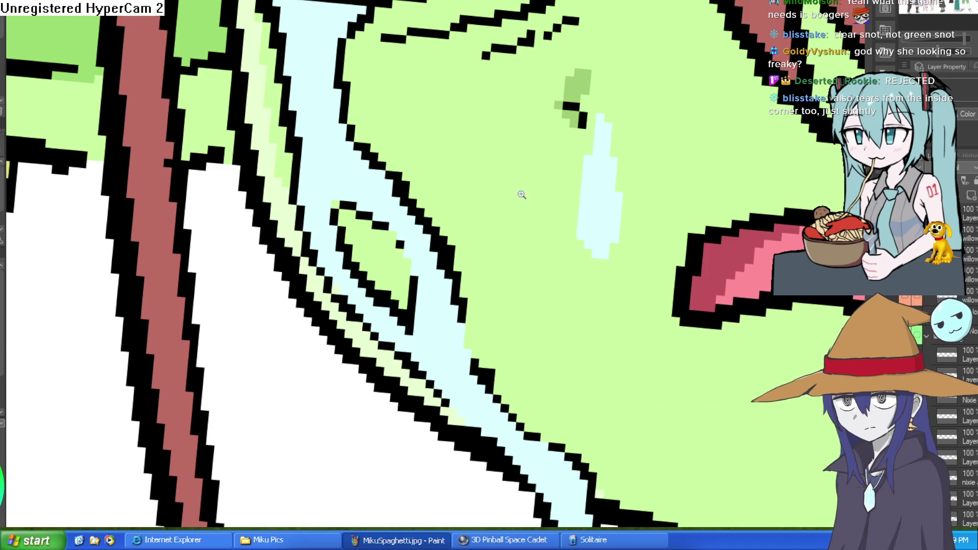
{"action": "scroll", "coordinate": [533, 191], "scroll_direction": "down", "scroll_amount": 3}
{"action": "scroll", "coordinate": [687, 248], "scroll_direction": "down", "scroll_amount": 3}
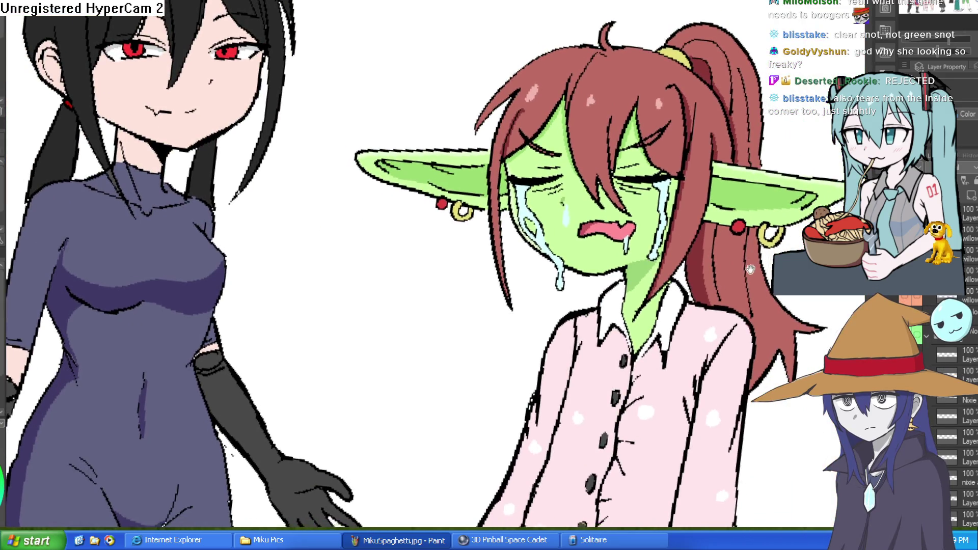
{"action": "scroll", "coordinate": [734, 277], "scroll_direction": "up", "scroll_amount": 1}
{"action": "left_click_drag", "start_coordinate": [734, 277], "coordinate": [730, 260]}
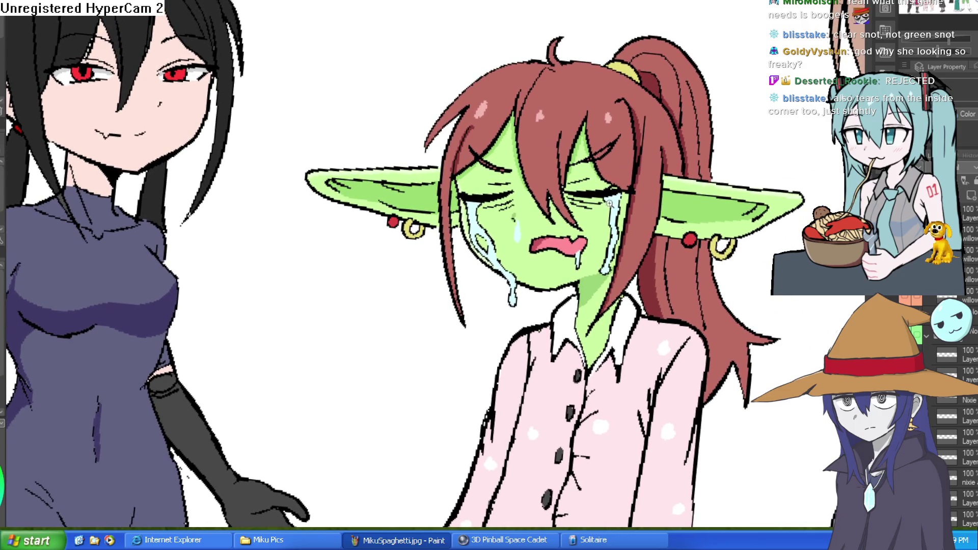
{"action": "scroll", "coordinate": [614, 203], "scroll_direction": "up", "scroll_amount": 3}
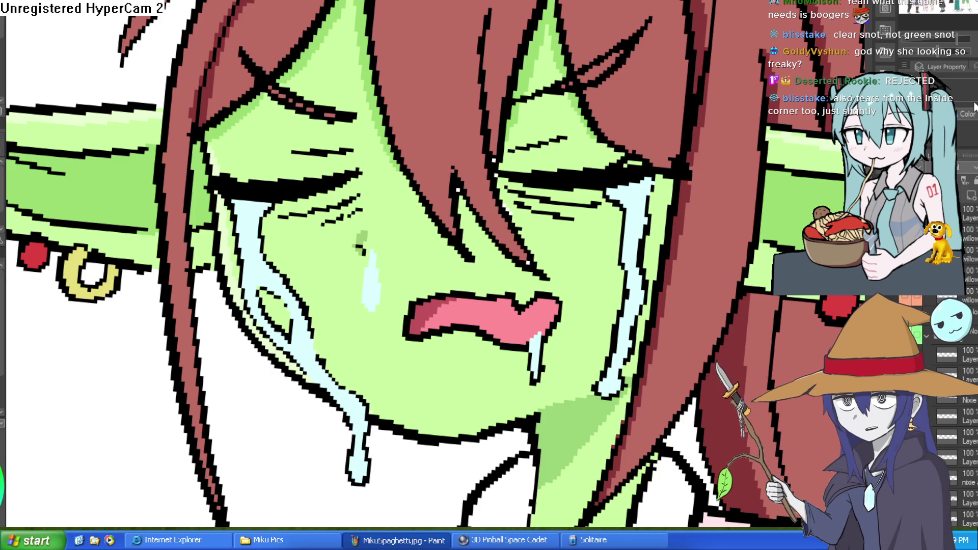
{"action": "scroll", "coordinate": [795, 208], "scroll_direction": "down", "scroll_amount": 3}
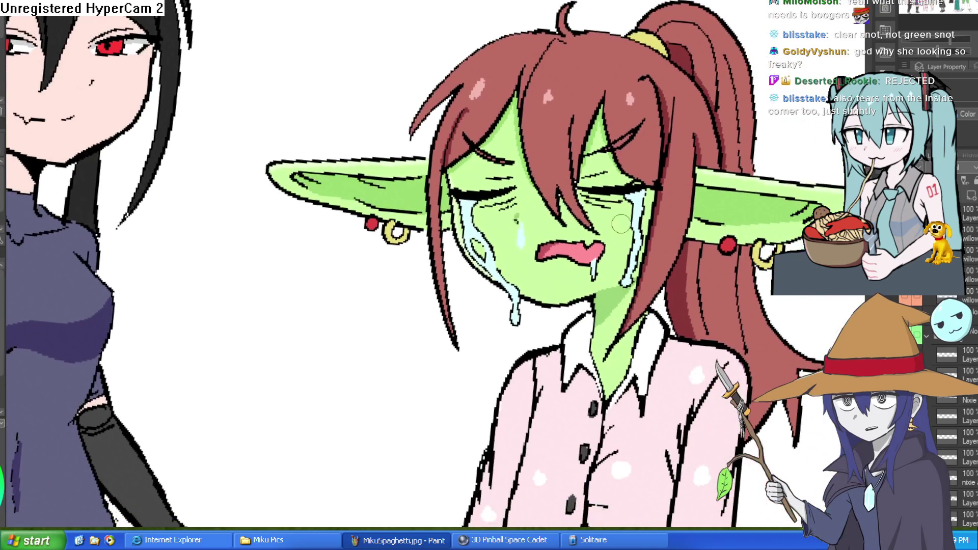
{"action": "scroll", "coordinate": [630, 228], "scroll_direction": "up", "scroll_amount": 4}
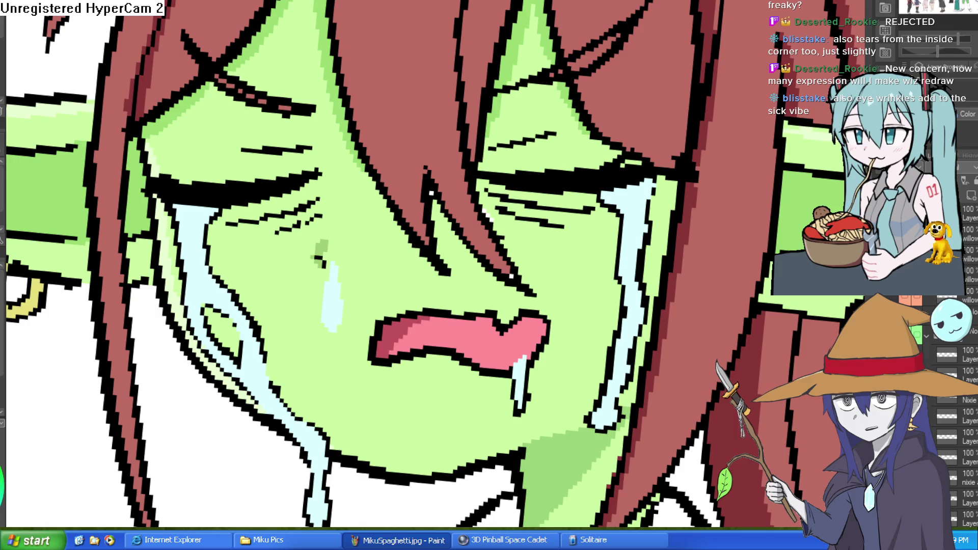
{"action": "scroll", "coordinate": [704, 237], "scroll_direction": "down", "scroll_amount": 5}
{"action": "scroll", "coordinate": [704, 237], "scroll_direction": "up", "scroll_amount": 5}
{"action": "mouse_move", "coordinate": [705, 237]}
{"action": "left_mouse_down"}
{"action": "mouse_move", "coordinate": [679, 229]}
{"action": "mouse_move", "coordinate": [509, 301]}
{"action": "left_mouse_up"}
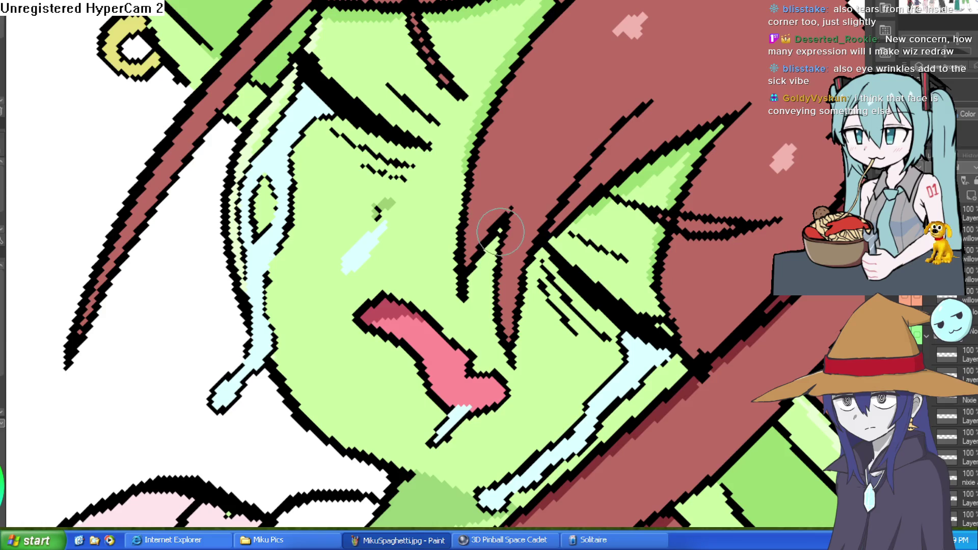
{"action": "scroll", "coordinate": [511, 221], "scroll_direction": "down", "scroll_amount": 5}
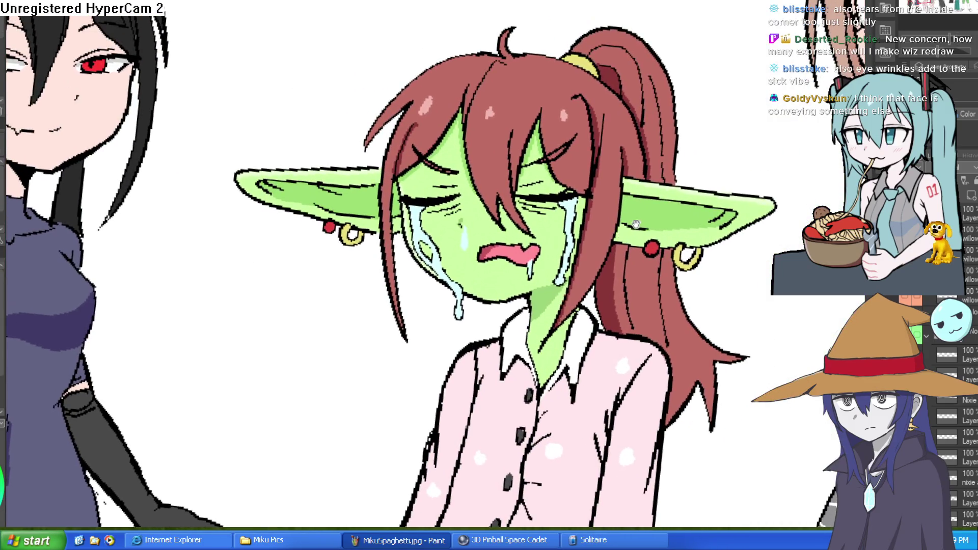
{"action": "left_click_drag", "start_coordinate": [636, 224], "coordinate": [622, 242]}
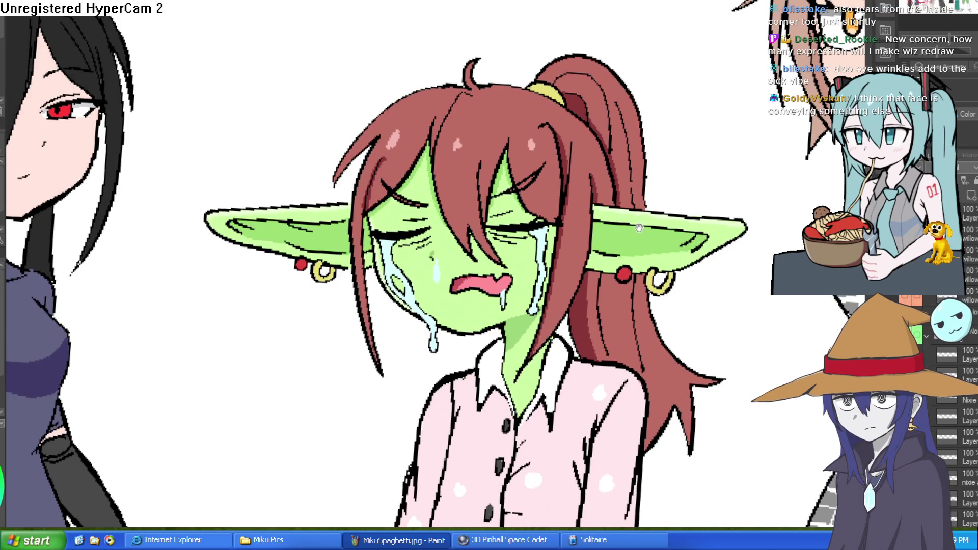
{"action": "scroll", "coordinate": [518, 248], "scroll_direction": "up", "scroll_amount": 5}
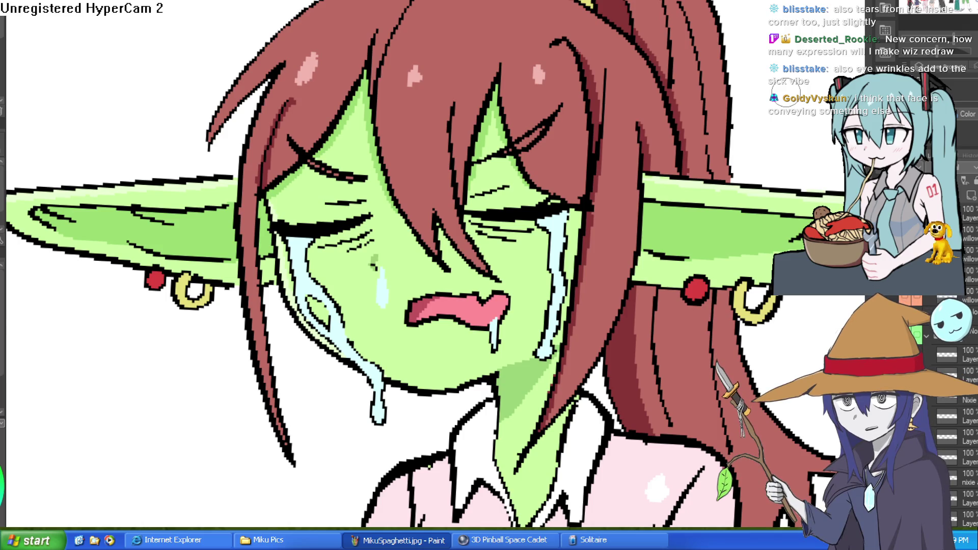
{"action": "scroll", "coordinate": [465, 248], "scroll_direction": "down", "scroll_amount": 1}
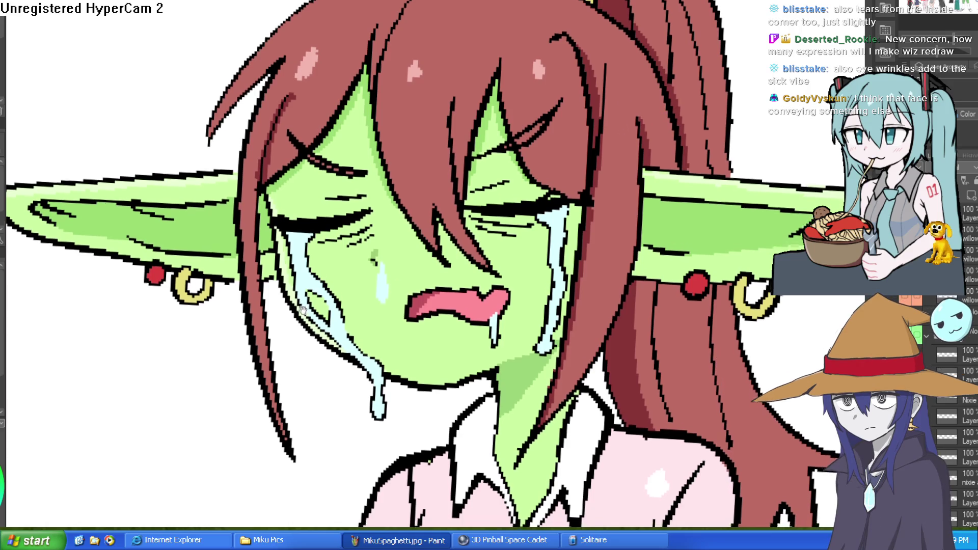
{"action": "scroll", "coordinate": [443, 268], "scroll_direction": "up", "scroll_amount": 4}
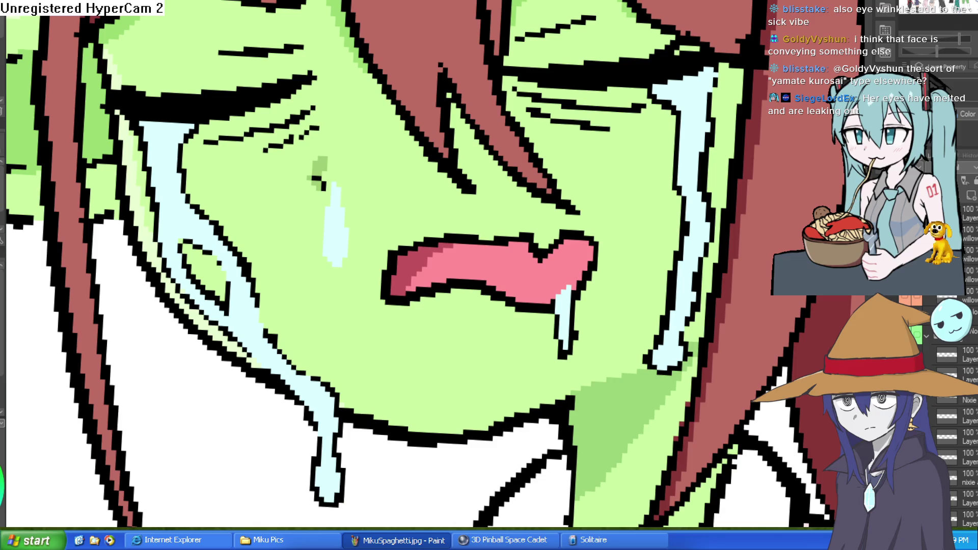
{"action": "scroll", "coordinate": [711, 260], "scroll_direction": "down", "scroll_amount": 5}
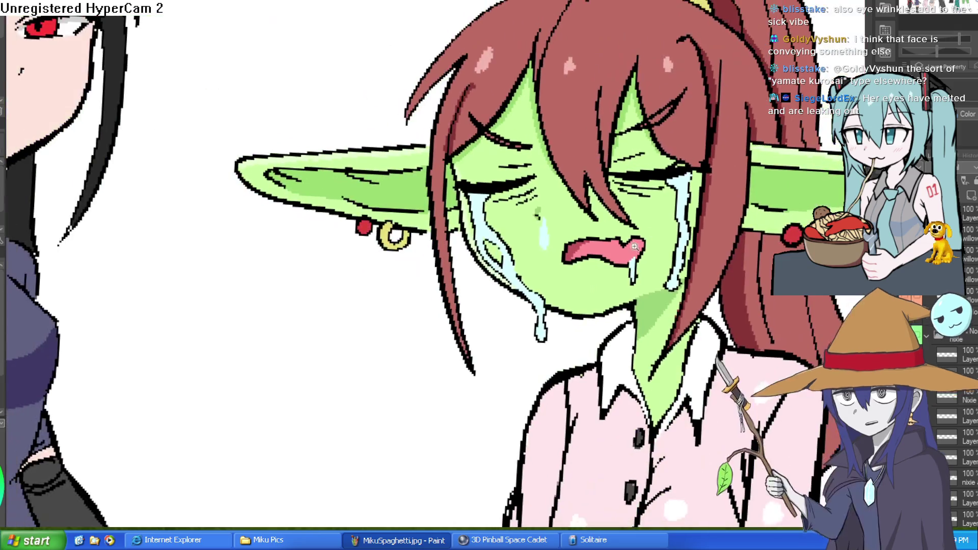
{"action": "left_click_drag", "start_coordinate": [609, 235], "coordinate": [712, 259]}
{"action": "scroll", "coordinate": [711, 259], "scroll_direction": "up", "scroll_amount": 3}
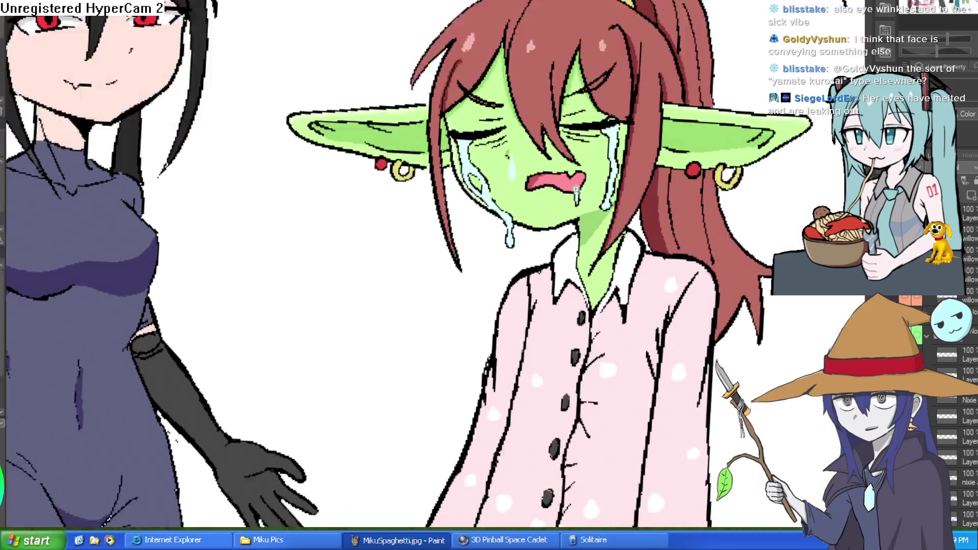
{"action": "scroll", "coordinate": [576, 190], "scroll_direction": "up", "scroll_amount": 3}
{"action": "left_click_drag", "start_coordinate": [565, 199], "coordinate": [550, 271]}
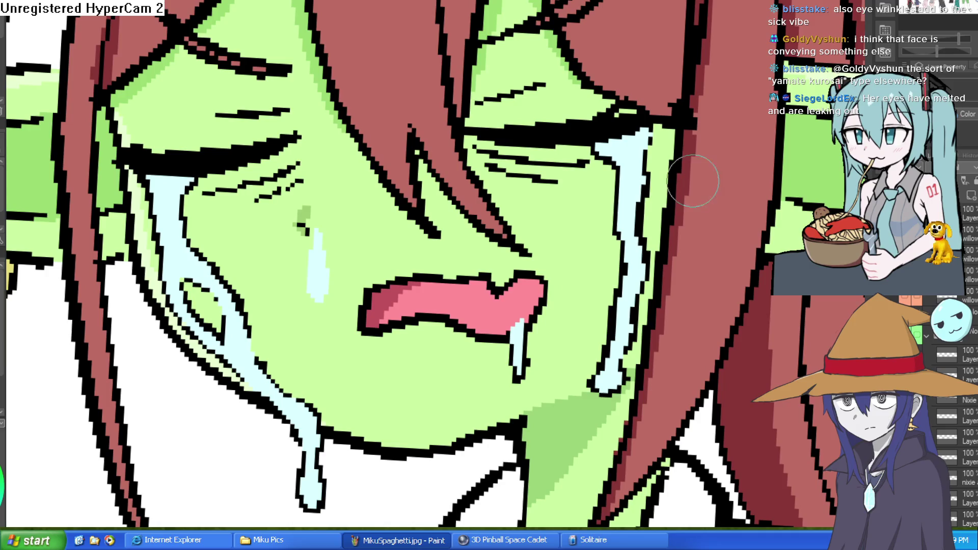
{"action": "scroll", "coordinate": [627, 223], "scroll_direction": "down", "scroll_amount": 2}
{"action": "scroll", "coordinate": [627, 223], "scroll_direction": "up", "scroll_amount": 2}
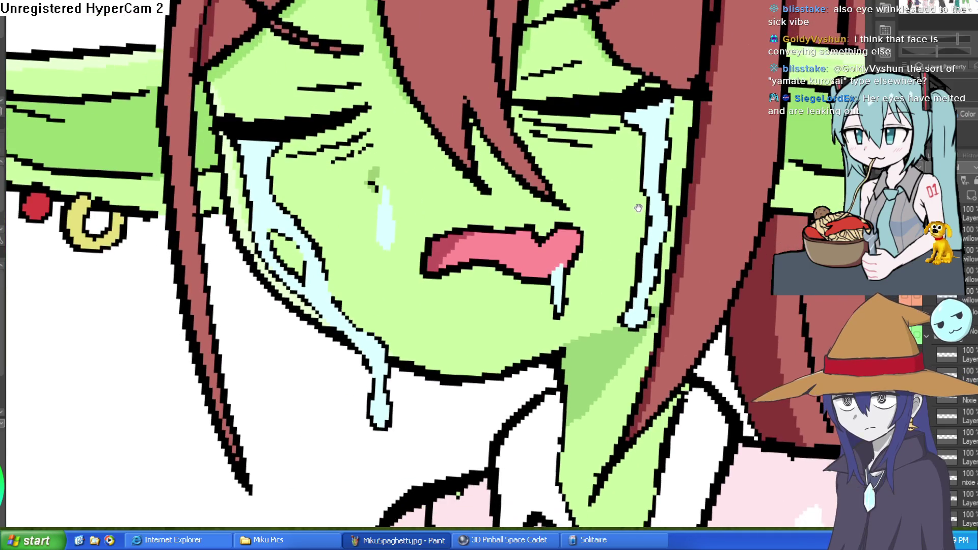
{"action": "scroll", "coordinate": [637, 259], "scroll_direction": "down", "scroll_amount": 2}
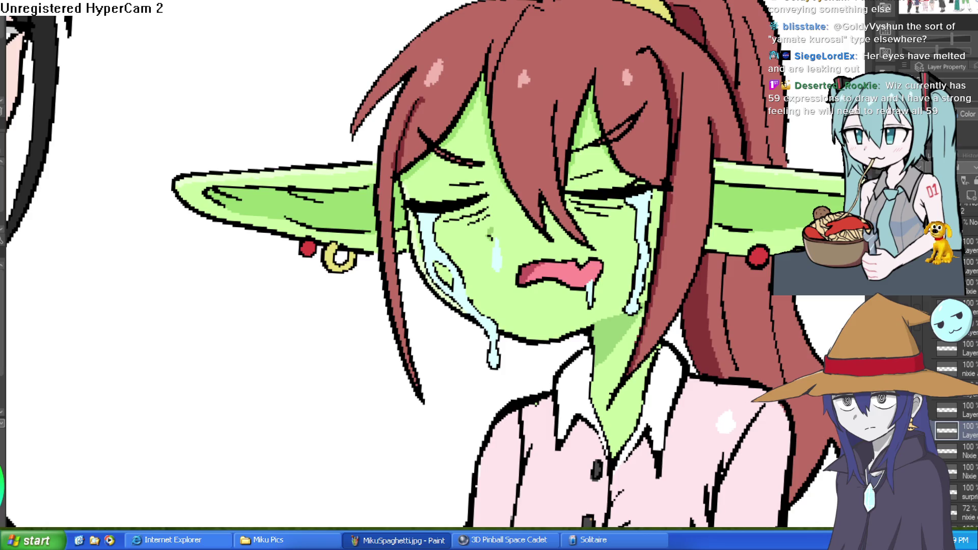
Try the open-eyed face with the right iris painted out, then revert to the crying expression.
{"action": "key", "text": "ctrl+z"}
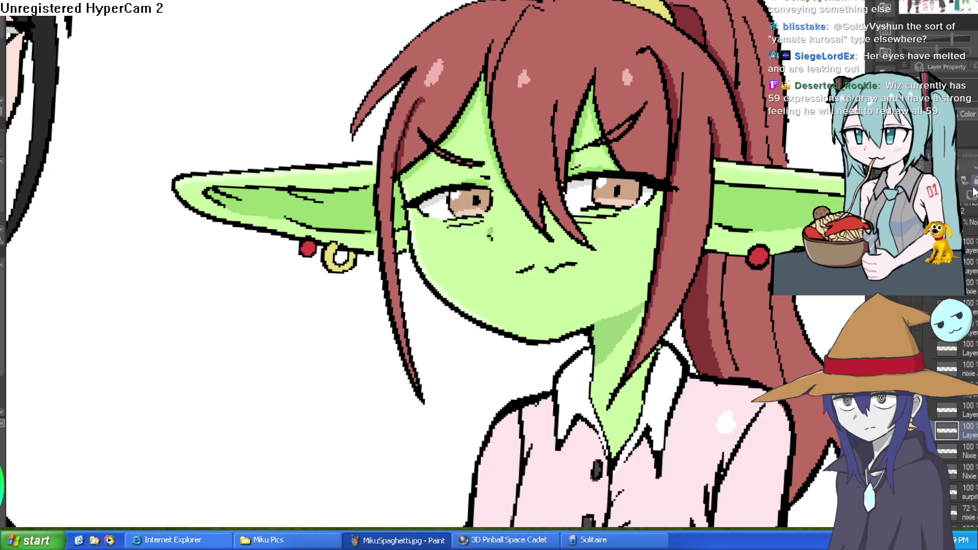
{"action": "left_click_drag", "start_coordinate": [433, 254], "coordinate": [380, 268]}
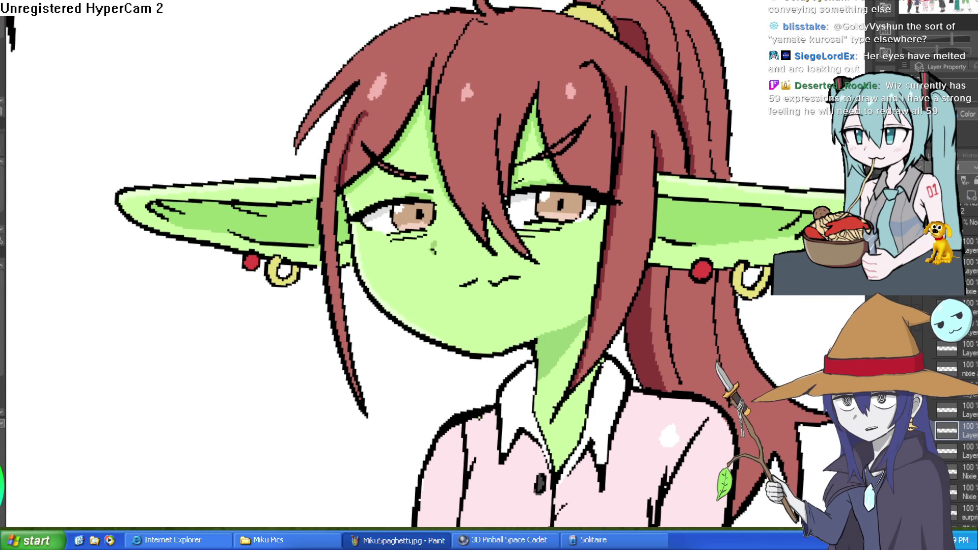
{"action": "key", "text": "minus"}
{"action": "key", "text": "minus"}
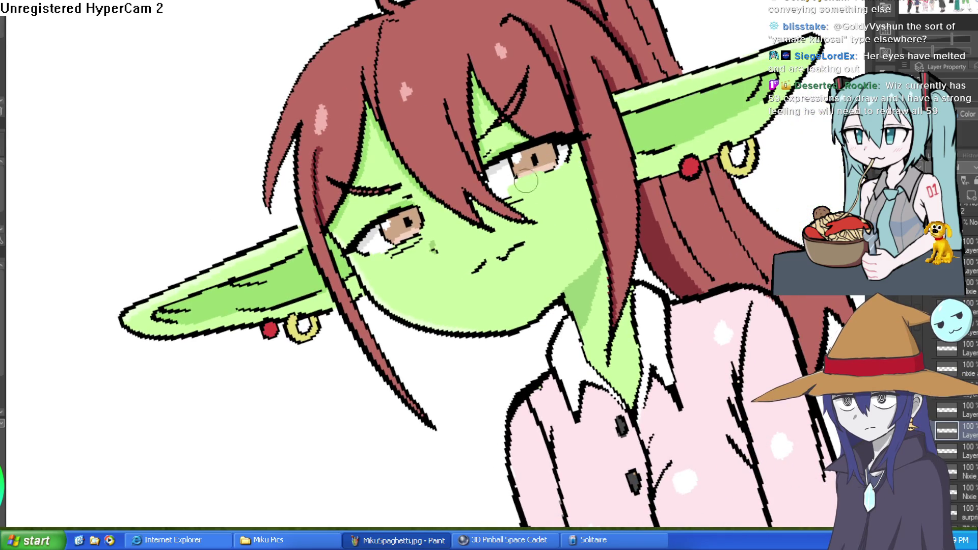
{"action": "mouse_move", "coordinate": [537, 173]}
{"action": "left_mouse_down"}
{"action": "mouse_move", "coordinate": [563, 150]}
{"action": "mouse_move", "coordinate": [514, 148]}
{"action": "mouse_move", "coordinate": [572, 151]}
{"action": "mouse_move", "coordinate": [509, 176]}
{"action": "mouse_move", "coordinate": [510, 198]}
{"action": "mouse_move", "coordinate": [522, 198]}
{"action": "mouse_move", "coordinate": [494, 185]}
{"action": "mouse_move", "coordinate": [492, 168]}
{"action": "mouse_move", "coordinate": [525, 151]}
{"action": "mouse_move", "coordinate": [506, 146]}
{"action": "mouse_move", "coordinate": [637, 225]}
{"action": "mouse_move", "coordinate": [645, 186]}
{"action": "left_mouse_up"}
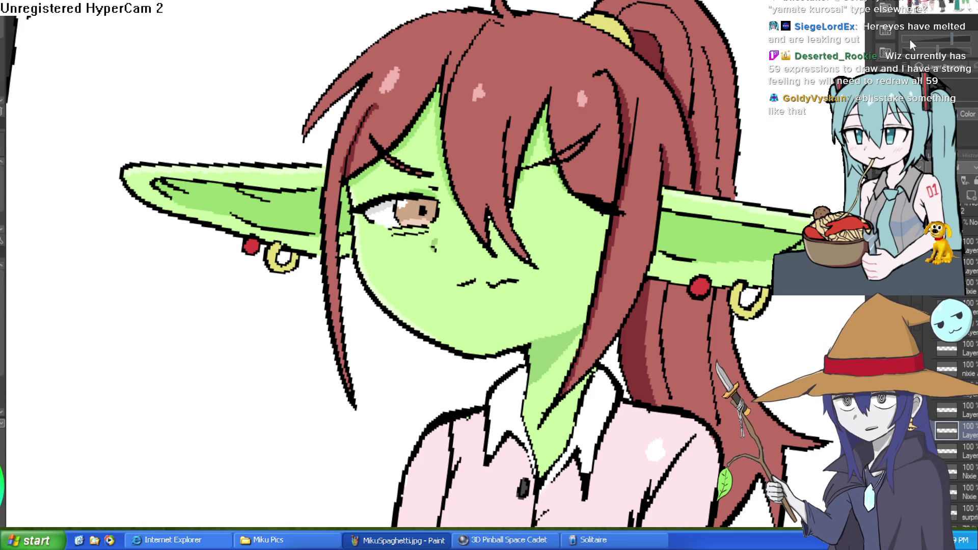
{"action": "key", "text": "ctrl+z"}
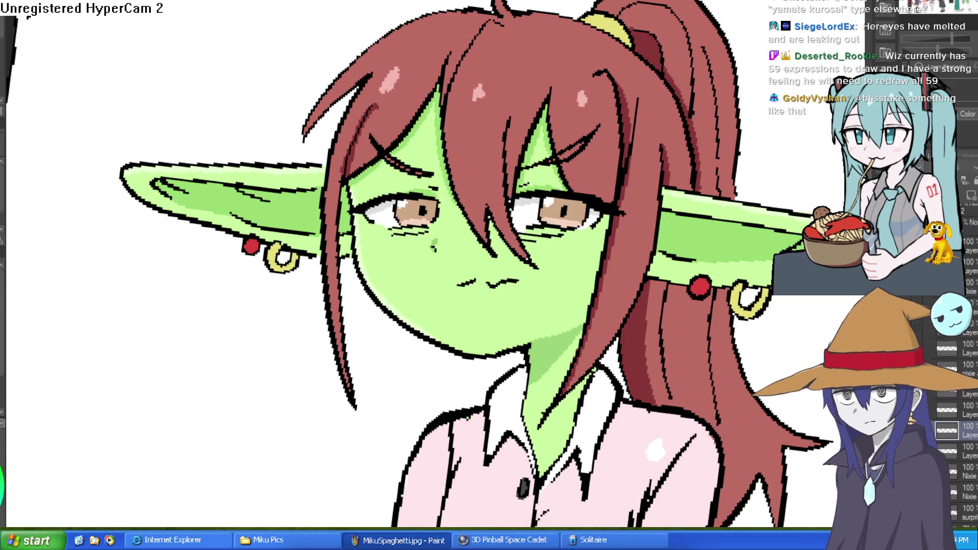
{"action": "key", "text": "ctrl+y"}
Zoom and pan to centre the crying face in close-up.
{"action": "scroll", "coordinate": [629, 310], "scroll_direction": "up", "scroll_amount": 5}
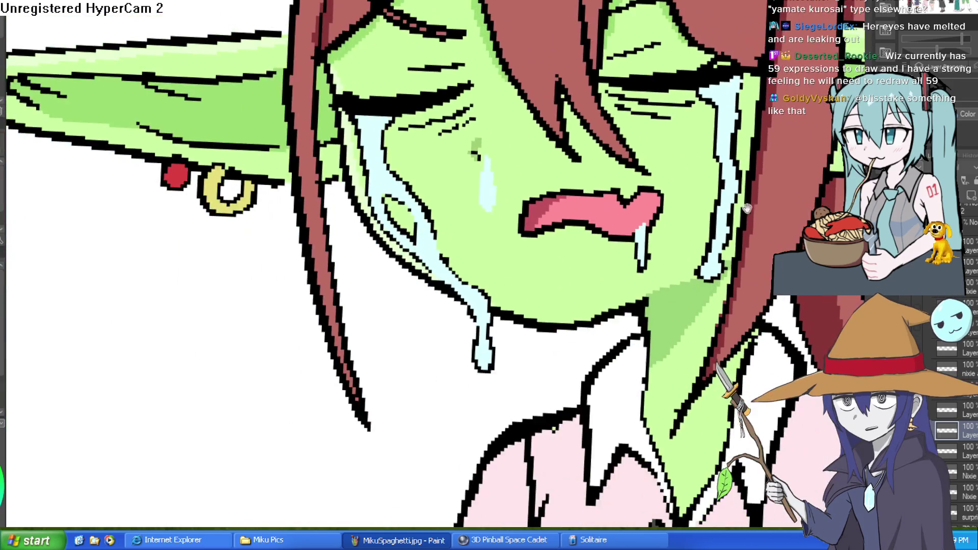
{"action": "left_click_drag", "start_coordinate": [747, 209], "coordinate": [695, 229]}
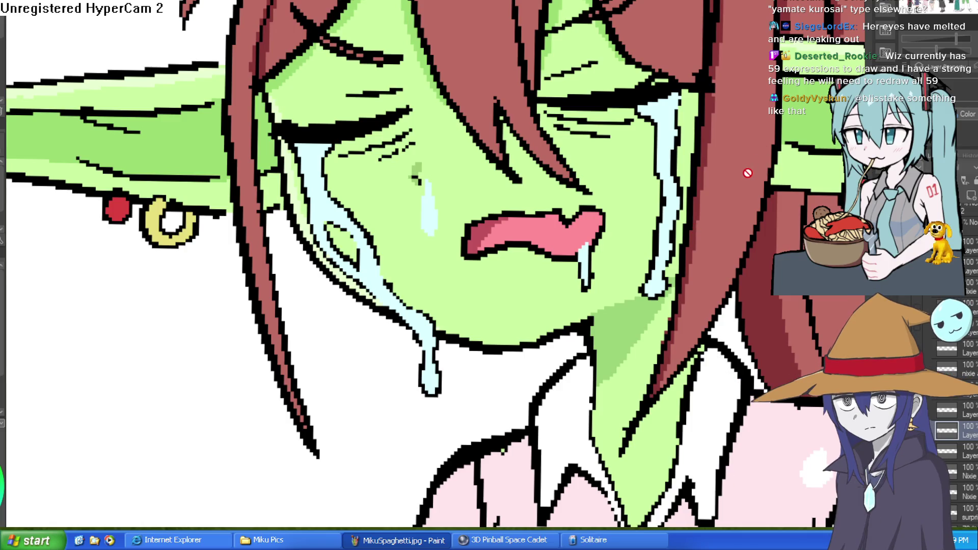
{"action": "left_click_drag", "start_coordinate": [748, 181], "coordinate": [740, 198]}
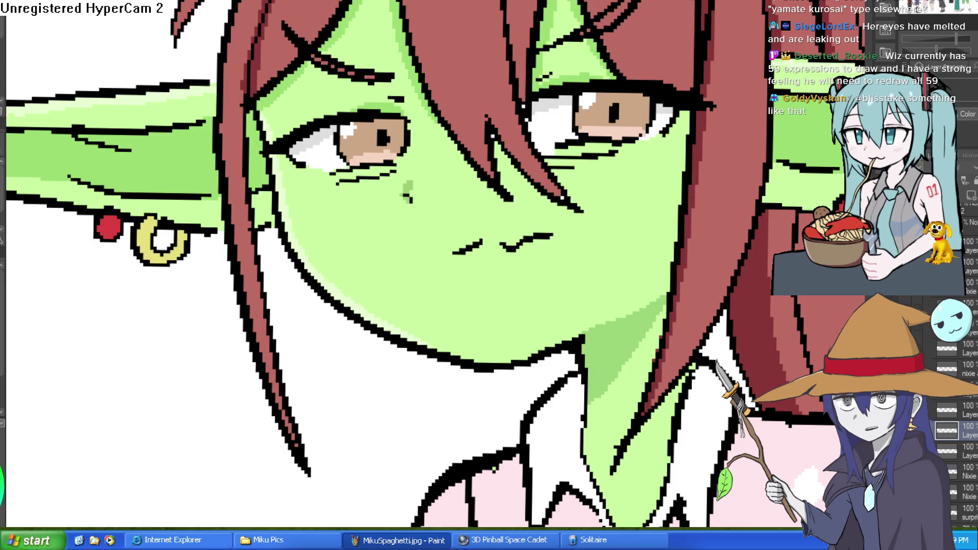
{"action": "scroll", "coordinate": [607, 221], "scroll_direction": "up", "scroll_amount": 3}
{"action": "scroll", "coordinate": [605, 216], "scroll_direction": "down", "scroll_amount": 2}
{"action": "scroll", "coordinate": [578, 224], "scroll_direction": "down", "scroll_amount": 3}
{"action": "scroll", "coordinate": [769, 227], "scroll_direction": "up", "scroll_amount": 1}
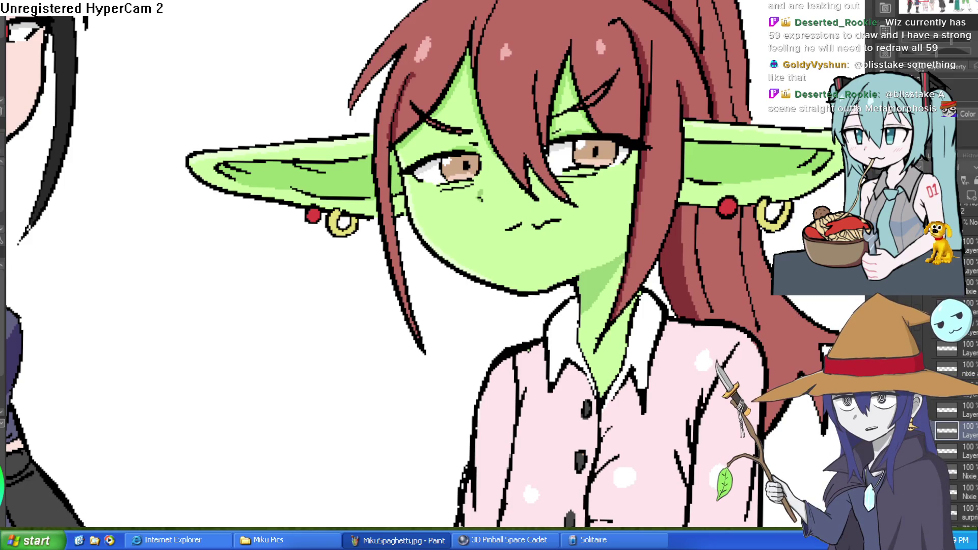
{"action": "scroll", "coordinate": [698, 231], "scroll_direction": "down", "scroll_amount": 2}
{"action": "scroll", "coordinate": [698, 232], "scroll_direction": "up", "scroll_amount": 2}
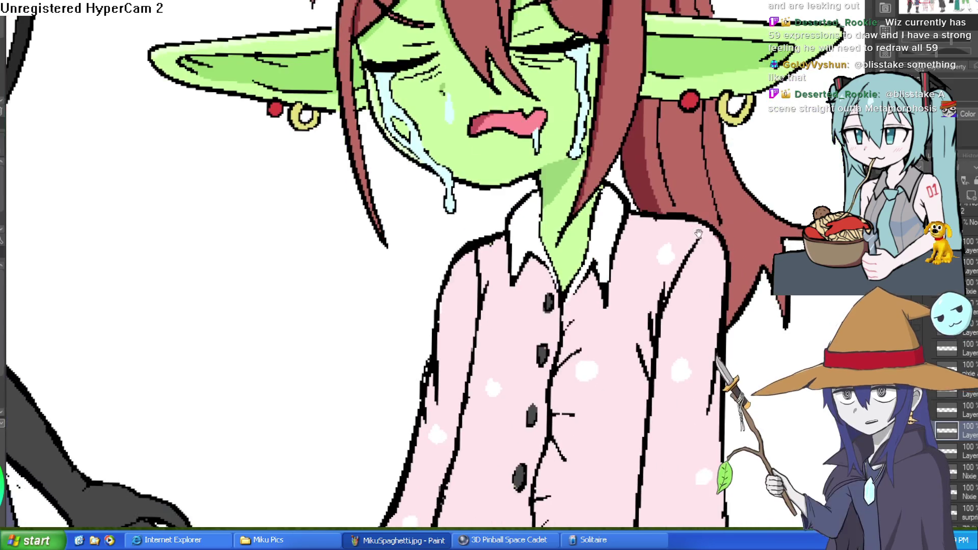
{"action": "scroll", "coordinate": [698, 232], "scroll_direction": "down", "scroll_amount": 2}
{"action": "scroll", "coordinate": [693, 289], "scroll_direction": "up", "scroll_amount": 2}
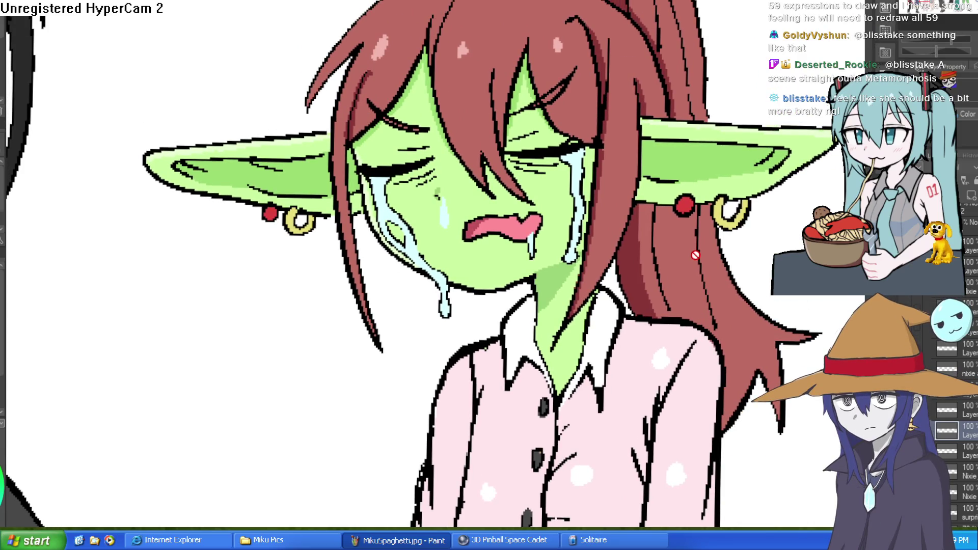
Hide the crying expression layer to compare with the neutral face, then show it again.
{"action": "left_click", "coordinate": [925, 431]}
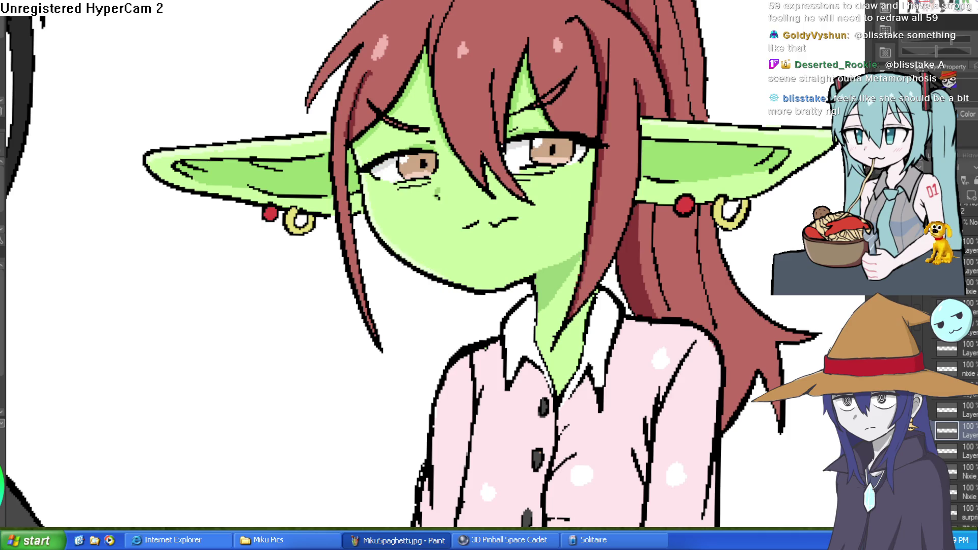
{"action": "scroll", "coordinate": [792, 428], "scroll_direction": "down", "scroll_amount": 2}
{"action": "scroll", "coordinate": [650, 303], "scroll_direction": "up", "scroll_amount": 2}
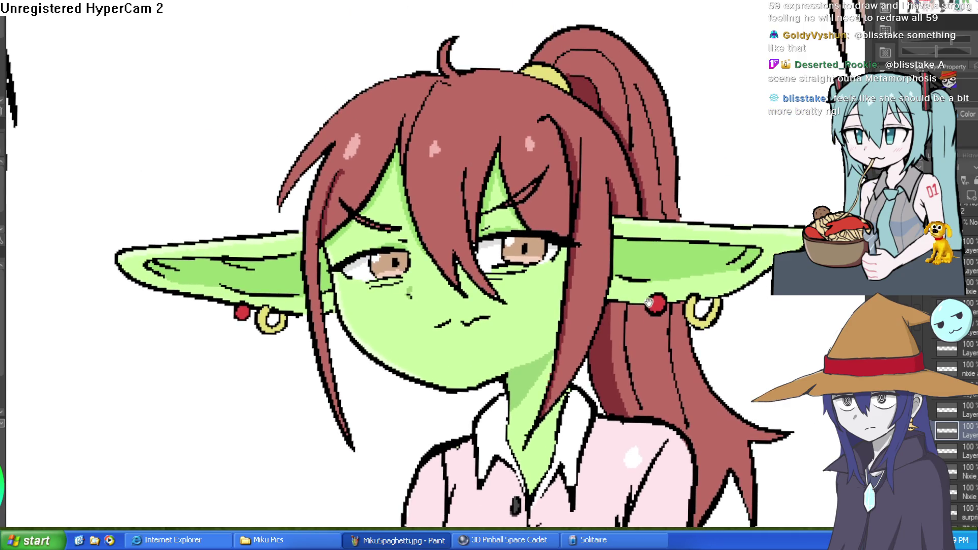
{"action": "left_click", "coordinate": [925, 430]}
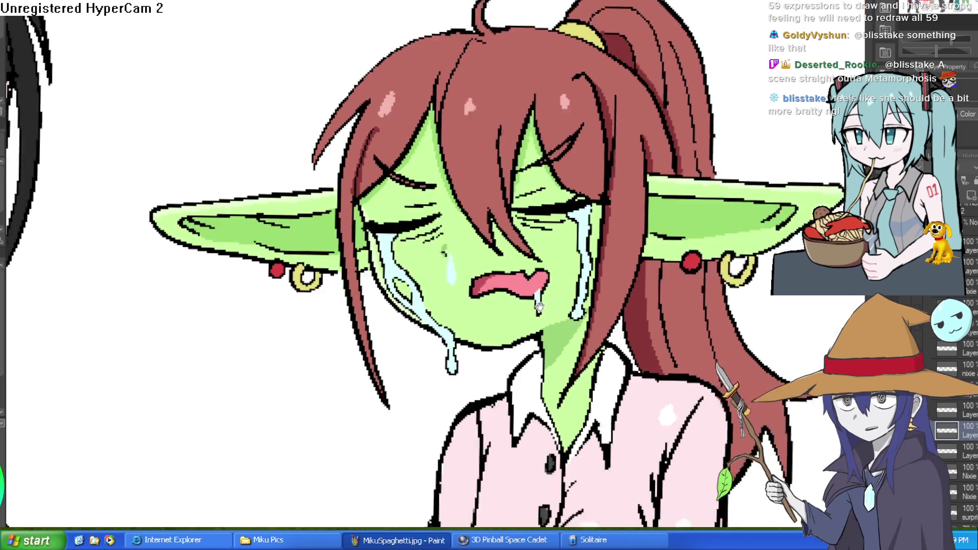
{"action": "scroll", "coordinate": [686, 231], "scroll_direction": "up", "scroll_amount": 3}
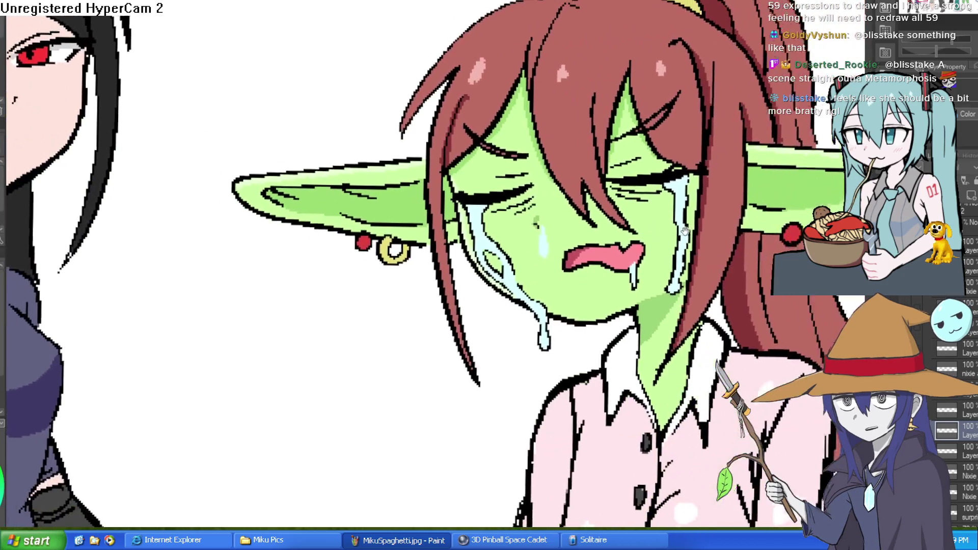
{"action": "left_click_drag", "start_coordinate": [685, 231], "coordinate": [637, 269]}
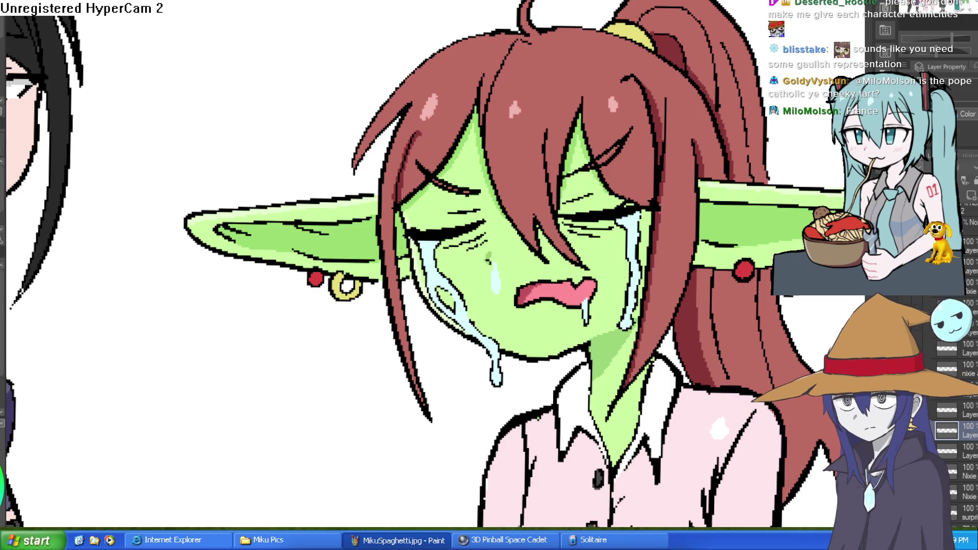
{"action": "scroll", "coordinate": [686, 147], "scroll_direction": "down", "scroll_amount": 5}
{"action": "scroll", "coordinate": [686, 147], "scroll_direction": "up", "scroll_amount": 2}
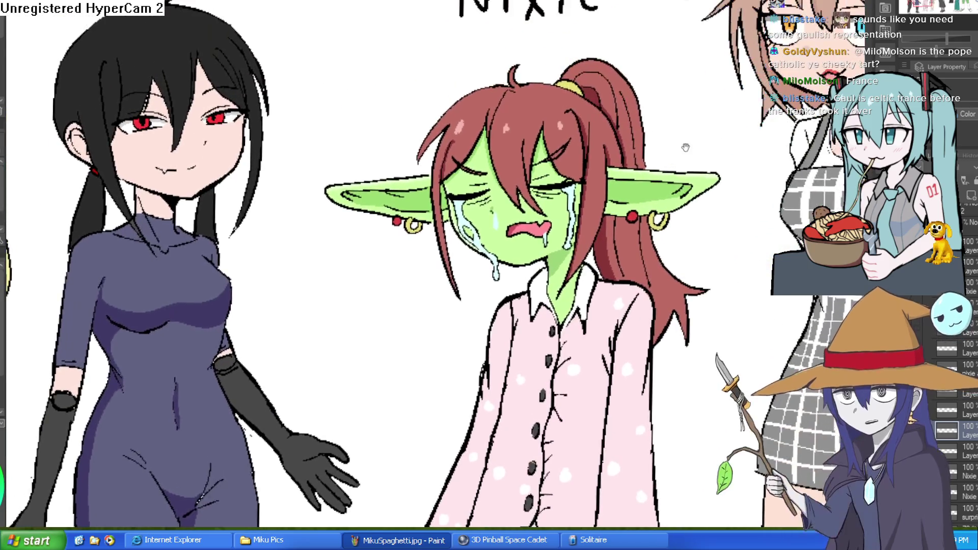
{"action": "left_click_drag", "start_coordinate": [685, 147], "coordinate": [677, 175]}
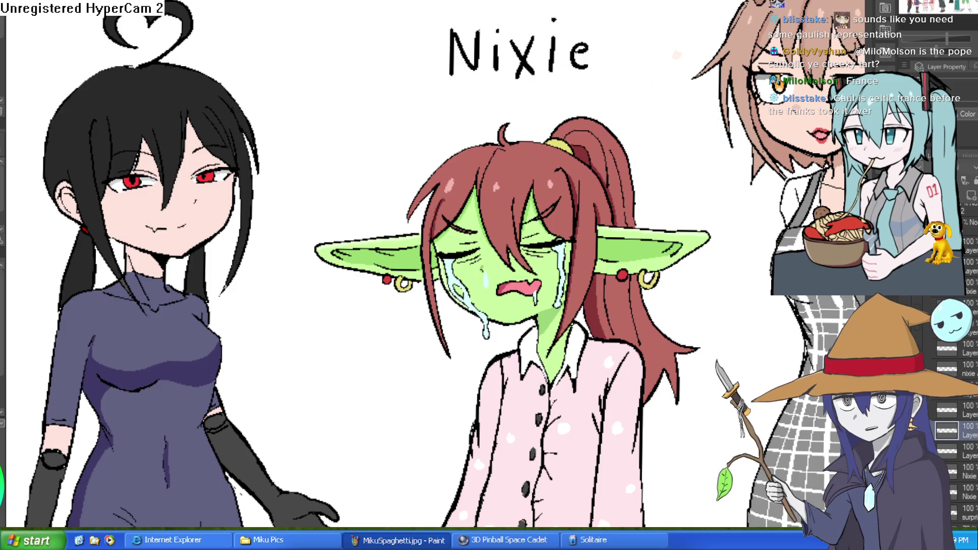
{"action": "key", "text": "ctrl+Tab"}
{"action": "scroll", "coordinate": [593, 238], "scroll_direction": "up", "scroll_amount": 4}
{"action": "left_click_drag", "start_coordinate": [593, 238], "coordinate": [636, 369]}
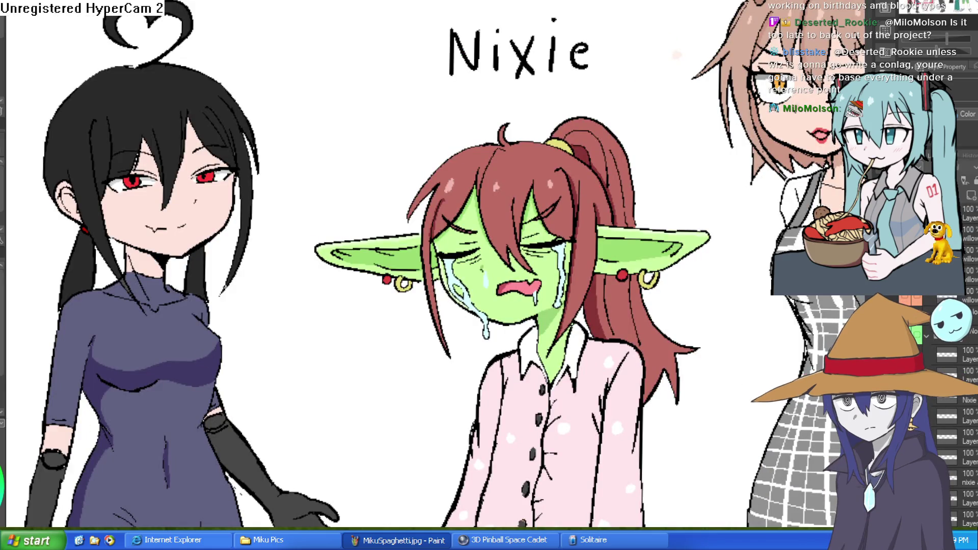
Hatch pink blush strokes across the left cheek, nose and right cheek.
{"action": "scroll", "coordinate": [538, 249], "scroll_direction": "up", "scroll_amount": 5}
{"action": "mouse_move", "coordinate": [270, 298]}
{"action": "left_mouse_down"}
{"action": "mouse_move", "coordinate": [224, 336]}
{"action": "mouse_move", "coordinate": [333, 306]}
{"action": "mouse_move", "coordinate": [382, 261]}
{"action": "mouse_move", "coordinate": [376, 299]}
{"action": "left_mouse_up"}
{"action": "mouse_move", "coordinate": [483, 274]}
{"action": "left_mouse_down"}
{"action": "mouse_move", "coordinate": [619, 258]}
{"action": "mouse_move", "coordinate": [631, 266]}
{"action": "left_mouse_up"}
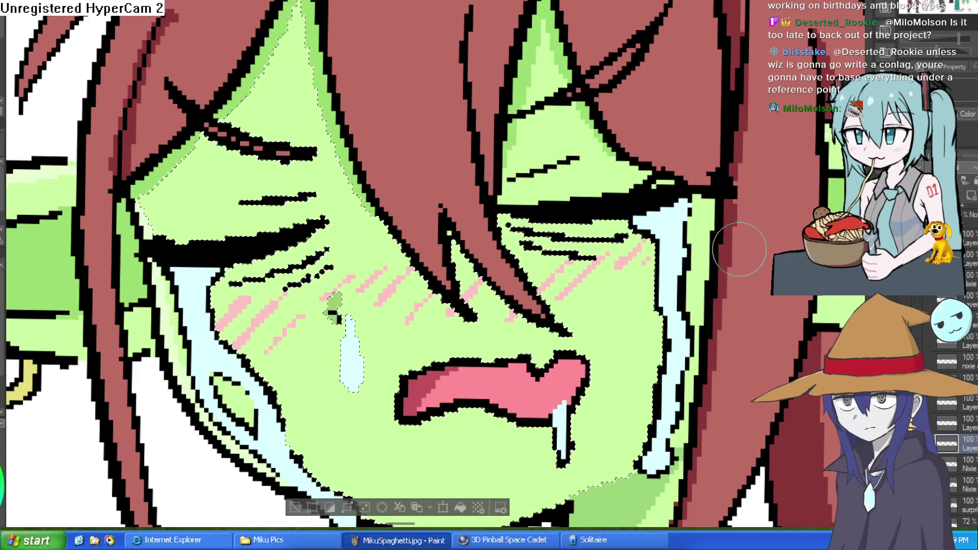
Deselect the selection around the face and zoom to review the blush.
{"action": "scroll", "coordinate": [700, 239], "scroll_direction": "down", "scroll_amount": 5}
{"action": "left_click", "coordinate": [481, 401]}
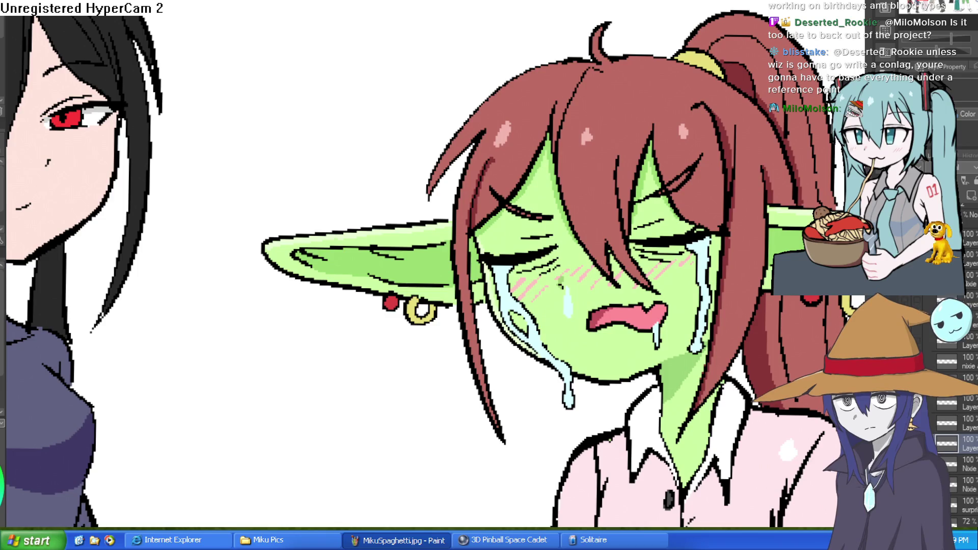
{"action": "scroll", "coordinate": [718, 293], "scroll_direction": "up", "scroll_amount": 4}
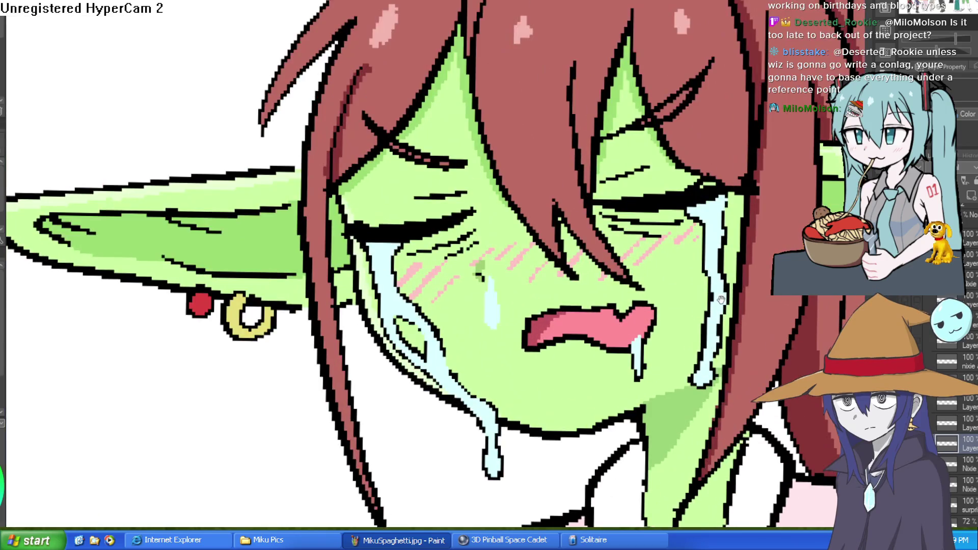
{"action": "scroll", "coordinate": [669, 294], "scroll_direction": "down", "scroll_amount": 6}
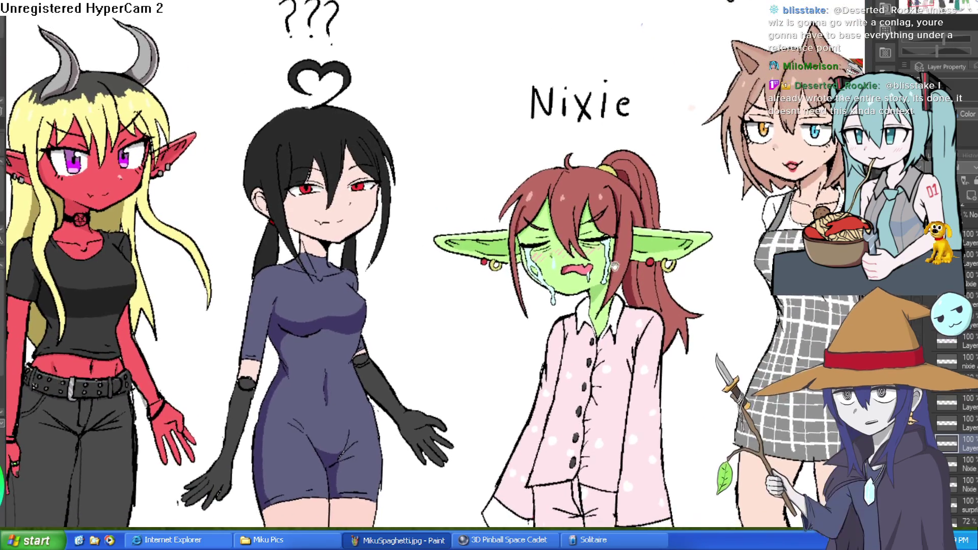
{"action": "scroll", "coordinate": [596, 282], "scroll_direction": "up", "scroll_amount": 5}
{"action": "scroll", "coordinate": [601, 208], "scroll_direction": "up", "scroll_amount": 4}
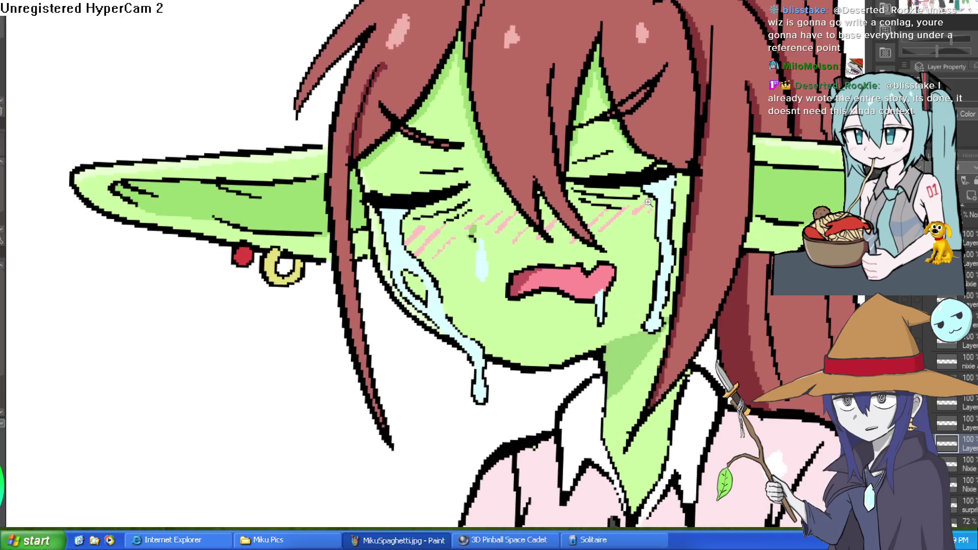
{"action": "scroll", "coordinate": [689, 200], "scroll_direction": "down", "scroll_amount": 2}
{"action": "scroll", "coordinate": [689, 200], "scroll_direction": "up", "scroll_amount": 1}
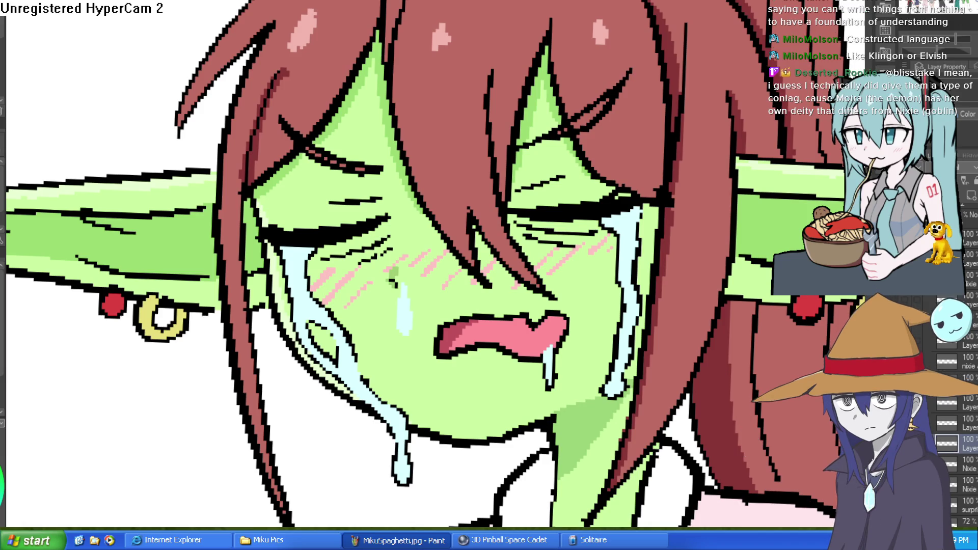
Undo to the neutral open-eyed expression, then redo back to the crying face.
{"action": "key", "text": "ctrl+z"}
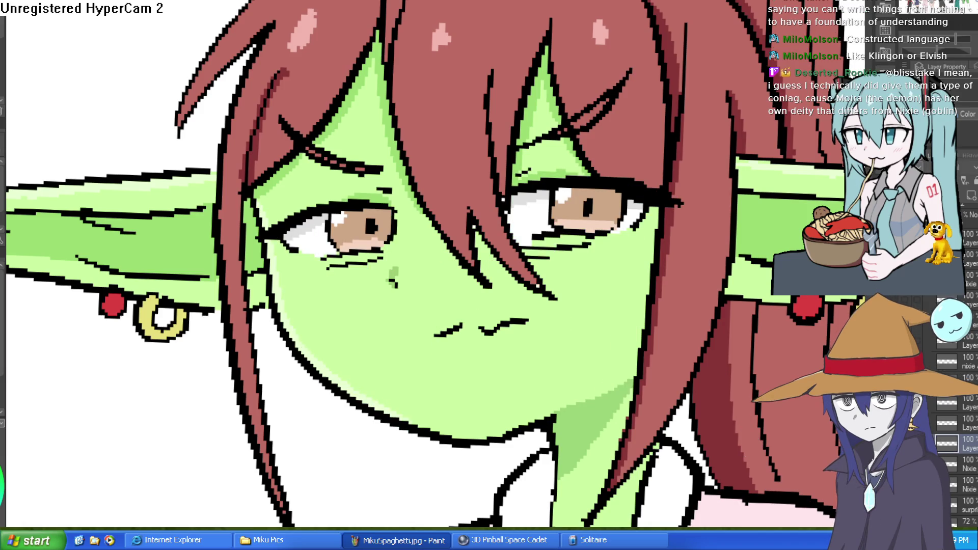
{"action": "key", "text": "ctrl+y"}
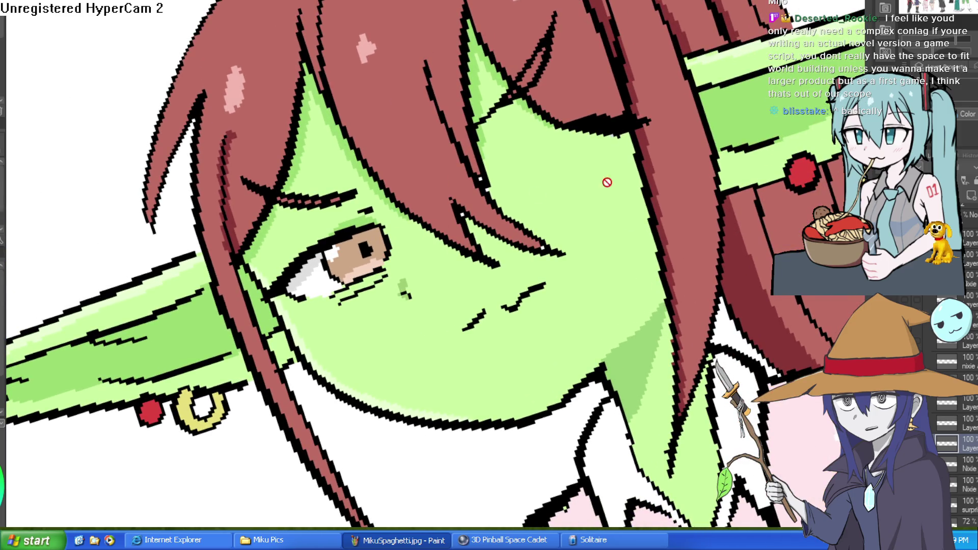
On the eye layer, cover the open eye's iris and the cheek's white patch with skin green.
{"action": "left_click", "coordinate": [948, 423]}
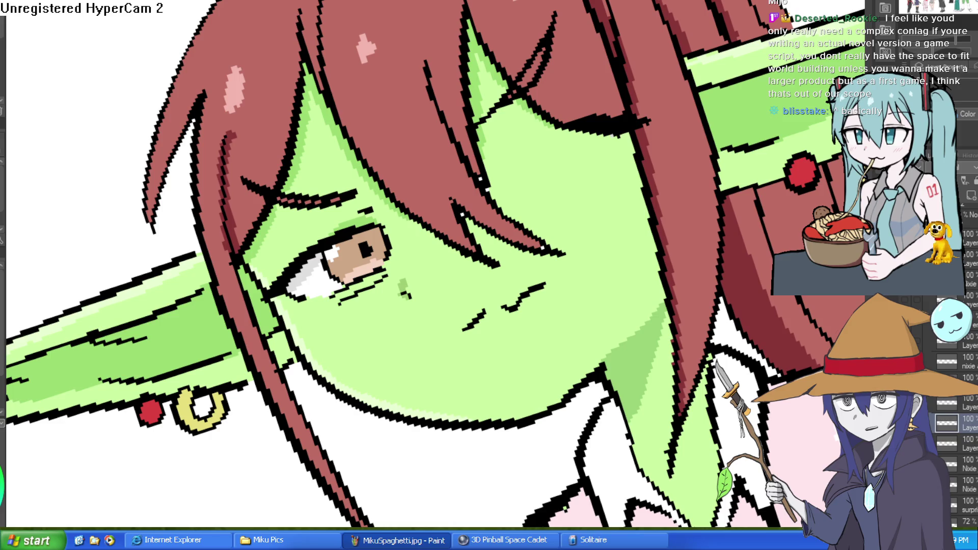
{"action": "key", "text": "ctrl+z"}
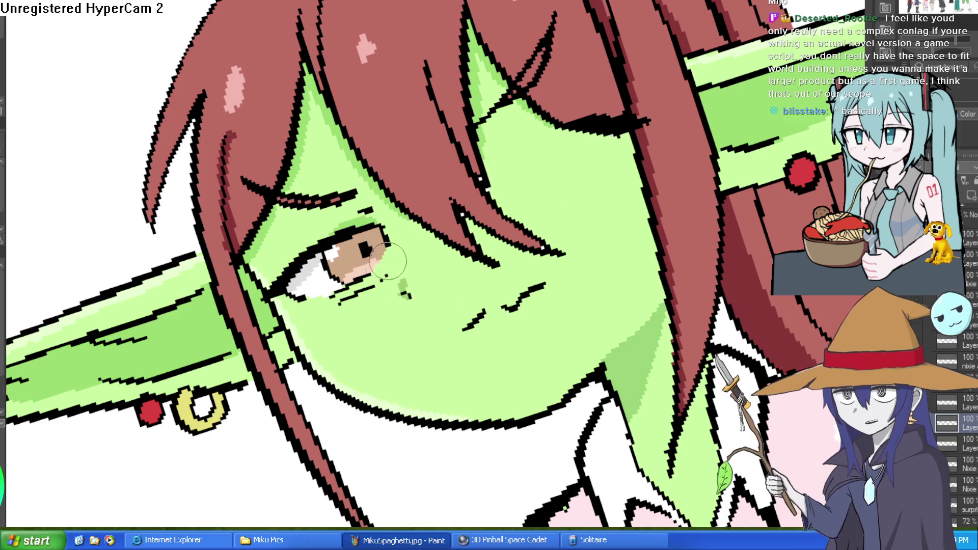
{"action": "mouse_move", "coordinate": [387, 272]}
{"action": "left_mouse_down"}
{"action": "mouse_move", "coordinate": [276, 278]}
{"action": "mouse_move", "coordinate": [324, 262]}
{"action": "left_mouse_up"}
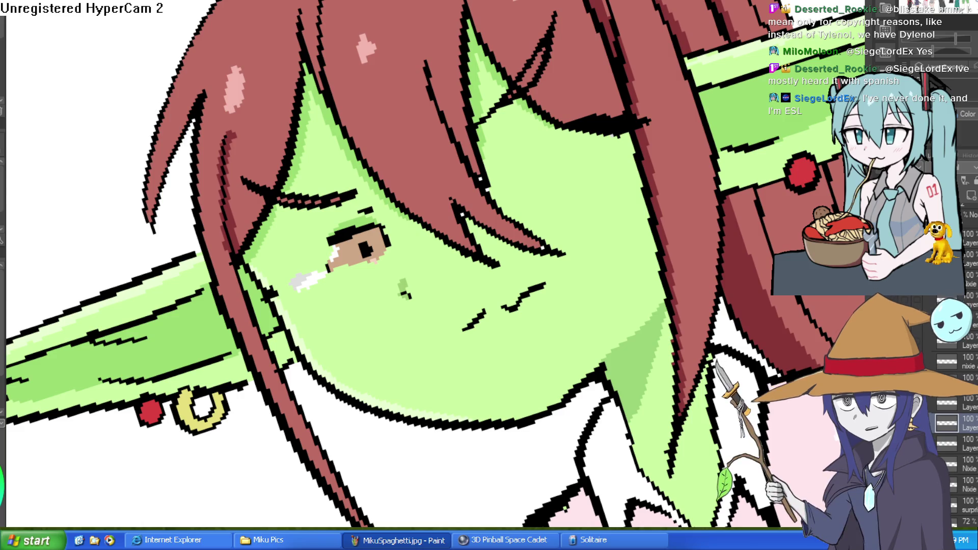
{"action": "mouse_move", "coordinate": [375, 250]}
{"action": "left_mouse_down"}
{"action": "mouse_move", "coordinate": [390, 227]}
{"action": "mouse_move", "coordinate": [363, 210]}
{"action": "mouse_move", "coordinate": [321, 240]}
{"action": "mouse_move", "coordinate": [350, 258]}
{"action": "mouse_move", "coordinate": [371, 251]}
{"action": "mouse_move", "coordinate": [323, 267]}
{"action": "left_mouse_up"}
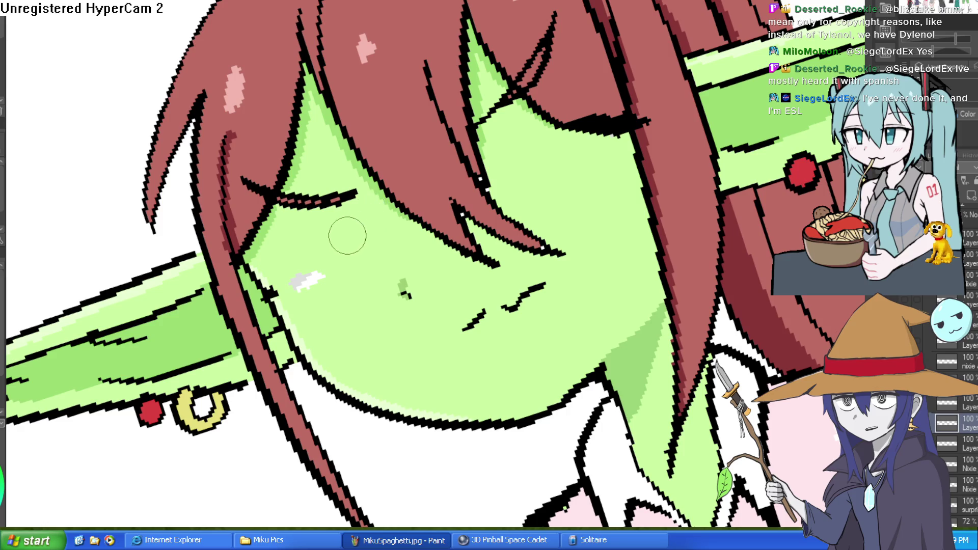
{"action": "scroll", "coordinate": [326, 240], "scroll_direction": "up", "scroll_amount": 3}
{"action": "left_click_drag", "start_coordinate": [365, 219], "coordinate": [326, 212]}
{"action": "scroll", "coordinate": [295, 240], "scroll_direction": "down", "scroll_amount": 7}
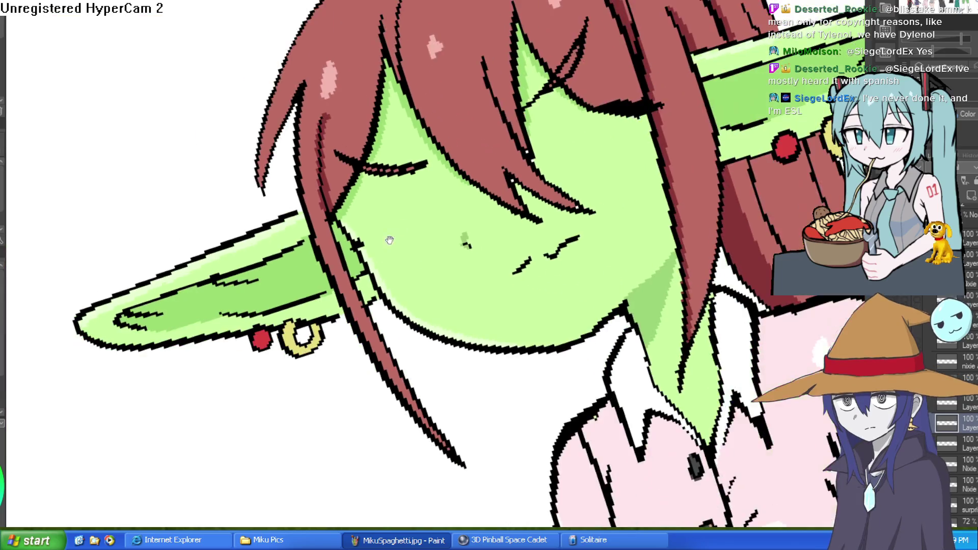
{"action": "scroll", "coordinate": [635, 126], "scroll_direction": "up", "scroll_amount": 4}
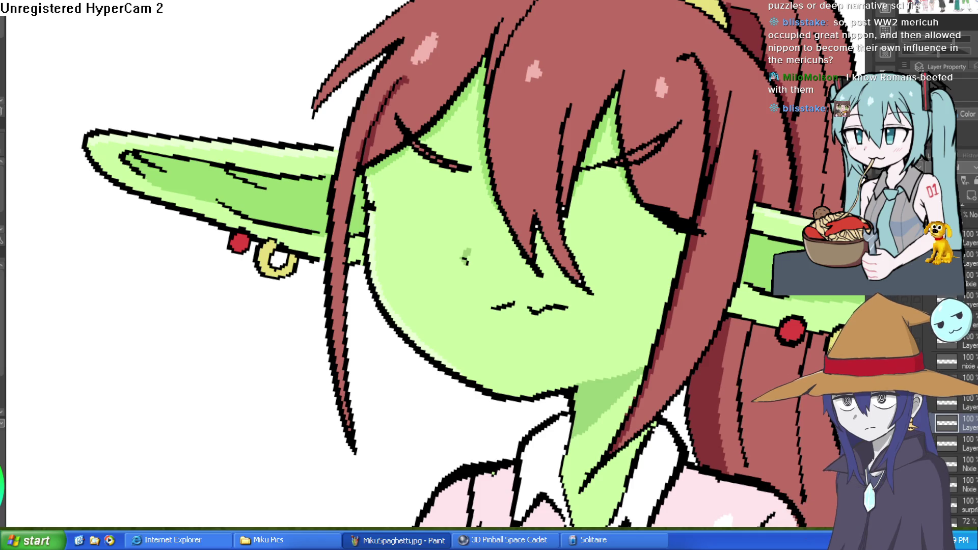
{"action": "left_click_drag", "start_coordinate": [114, 372], "coordinate": [617, 141]}
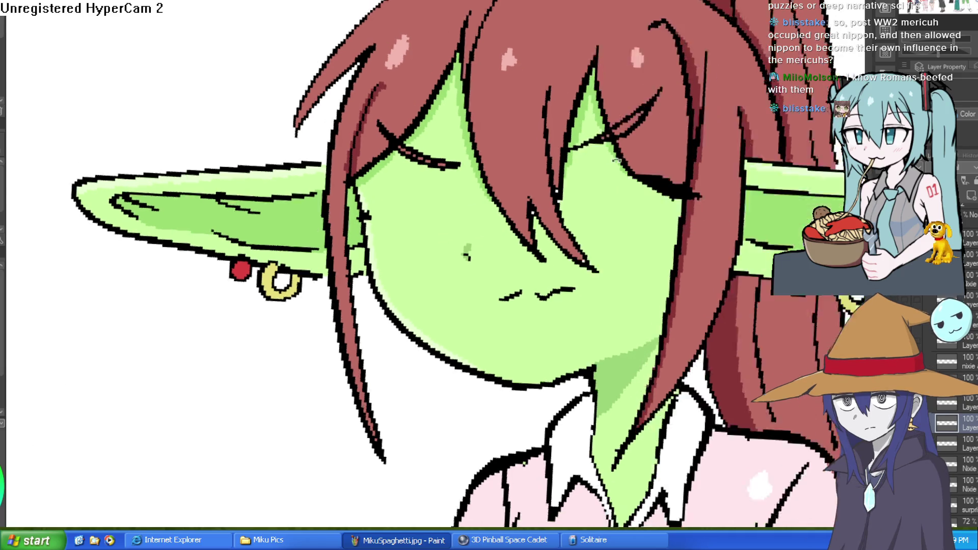
Using the faint open eyes as a guide, redraw the right eyelid line thicker and darker.
{"action": "left_click", "coordinate": [617, 141]}
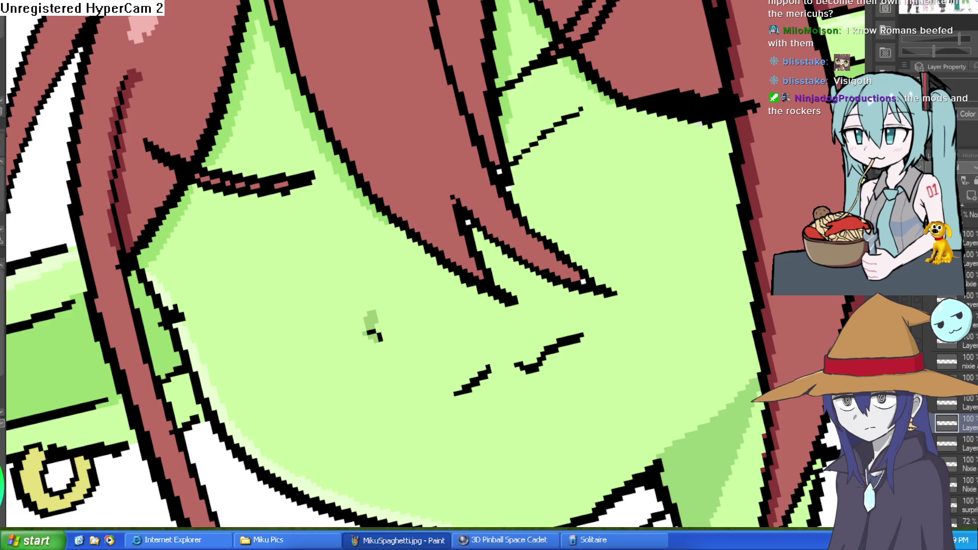
{"action": "left_click", "coordinate": [928, 422]}
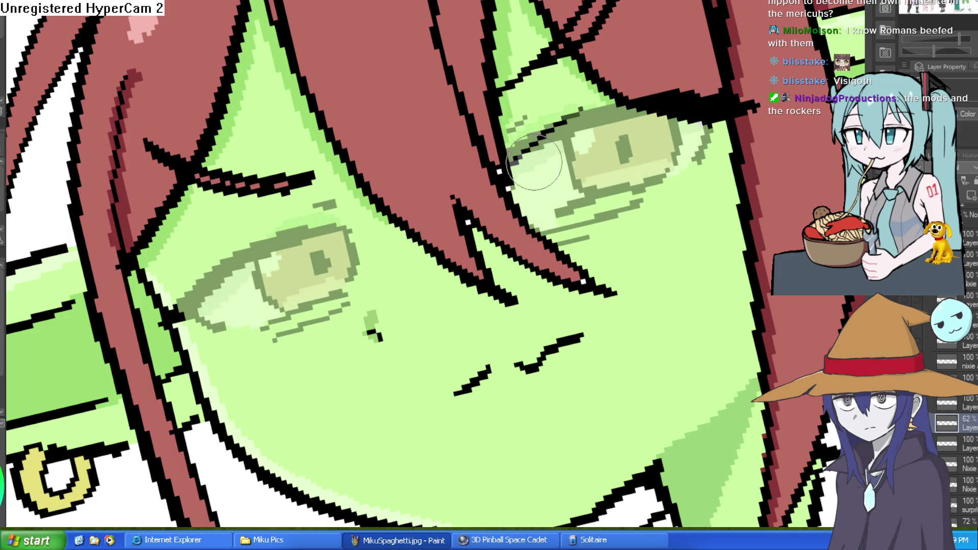
{"action": "left_click_drag", "start_coordinate": [514, 170], "coordinate": [677, 110]}
{"action": "left_click_drag", "start_coordinate": [509, 175], "coordinate": [591, 148]}
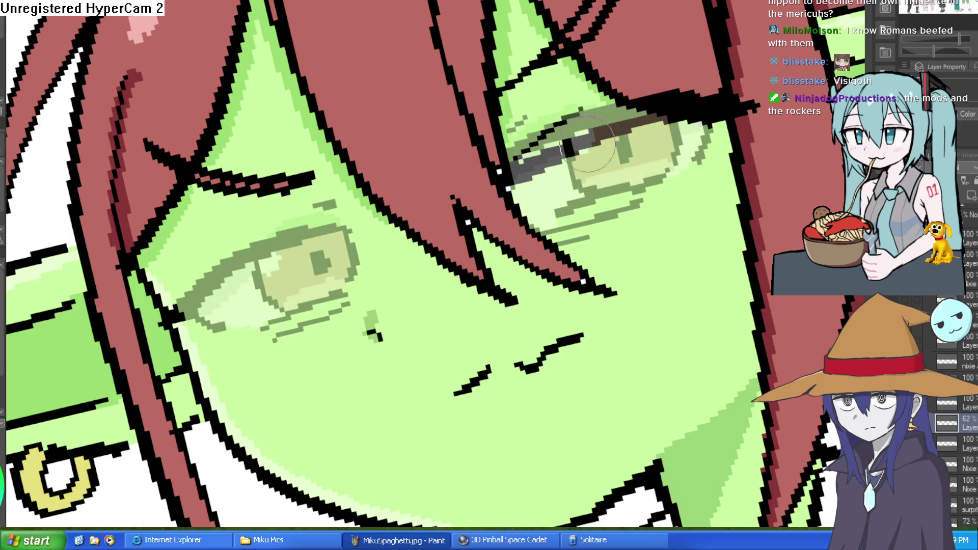
{"action": "mouse_move", "coordinate": [708, 109]}
{"action": "left_mouse_down"}
{"action": "mouse_move", "coordinate": [586, 153]}
{"action": "mouse_move", "coordinate": [602, 196]}
{"action": "mouse_move", "coordinate": [439, 283]}
{"action": "left_mouse_up"}
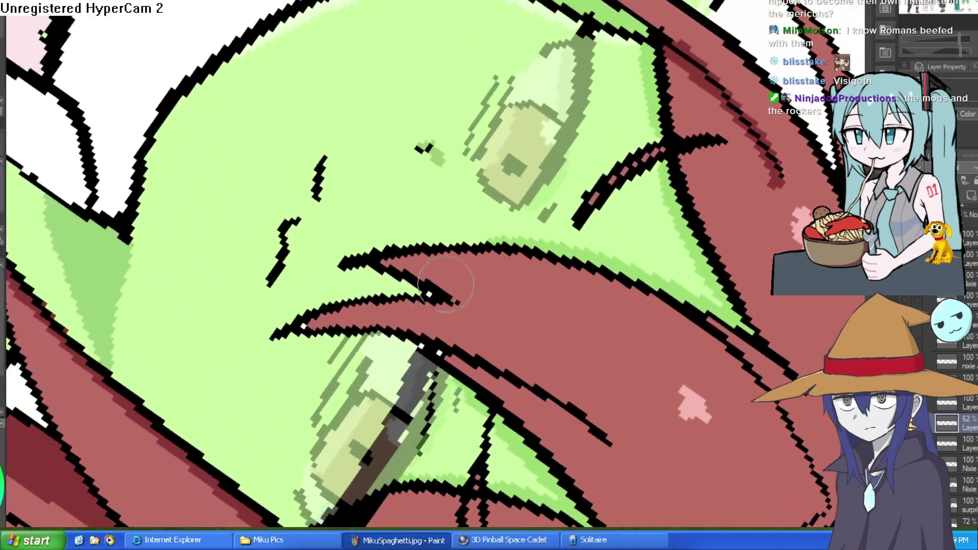
{"action": "left_click_drag", "start_coordinate": [503, 199], "coordinate": [508, 194]}
{"action": "mouse_move", "coordinate": [579, 40]}
{"action": "left_mouse_down"}
{"action": "mouse_move", "coordinate": [509, 169]}
{"action": "mouse_move", "coordinate": [581, 31]}
{"action": "mouse_move", "coordinate": [647, 132]}
{"action": "left_mouse_up"}
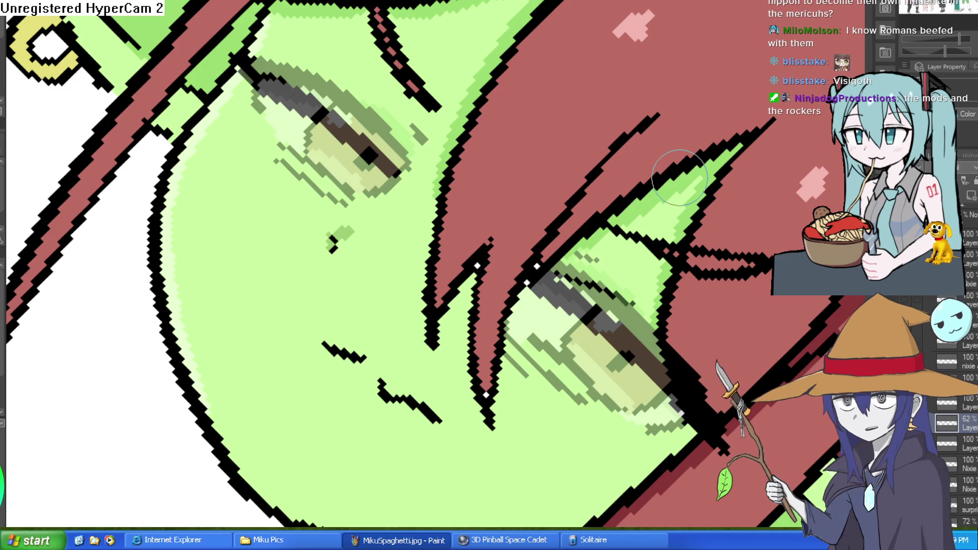
{"action": "mouse_move", "coordinate": [357, 285]}
{"action": "left_mouse_down"}
{"action": "mouse_move", "coordinate": [382, 338]}
{"action": "mouse_move", "coordinate": [520, 195]}
{"action": "mouse_move", "coordinate": [589, 256]}
{"action": "mouse_move", "coordinate": [579, 297]}
{"action": "left_mouse_up"}
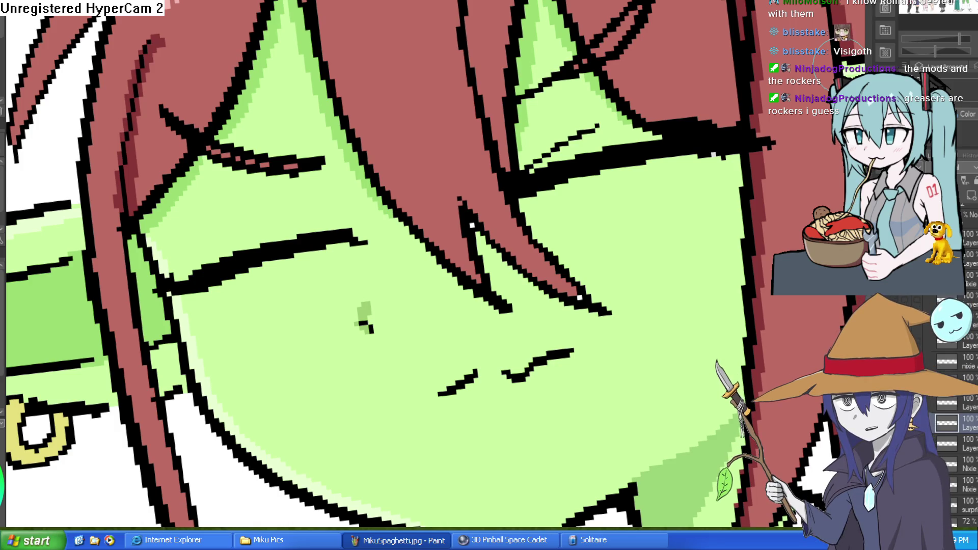
Cover the old wavy mouth lines with skin green.
{"action": "left_click_drag", "start_coordinate": [650, 212], "coordinate": [646, 136]}
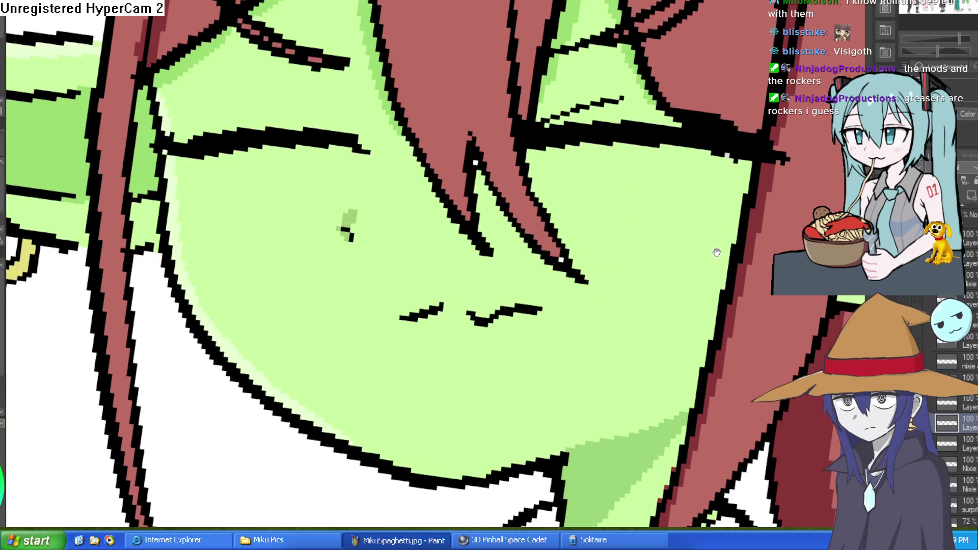
{"action": "left_click", "coordinate": [536, 353]}
{"action": "mouse_move", "coordinate": [545, 306]}
{"action": "left_mouse_down"}
{"action": "mouse_move", "coordinate": [491, 318]}
{"action": "mouse_move", "coordinate": [446, 309]}
{"action": "left_mouse_up"}
{"action": "scroll", "coordinate": [606, 229], "scroll_direction": "down", "scroll_amount": 3}
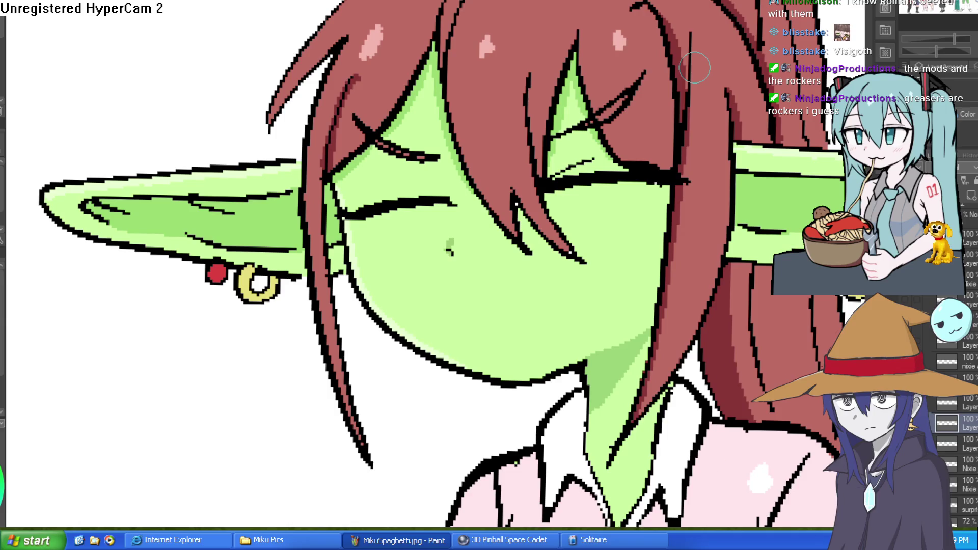
{"action": "scroll", "coordinate": [695, 67], "scroll_direction": "down", "scroll_amount": 2}
{"action": "scroll", "coordinate": [673, 206], "scroll_direction": "up", "scroll_amount": 1}
{"action": "scroll", "coordinate": [673, 210], "scroll_direction": "up", "scroll_amount": 1}
{"action": "left_click_drag", "start_coordinate": [672, 210], "coordinate": [672, 203]}
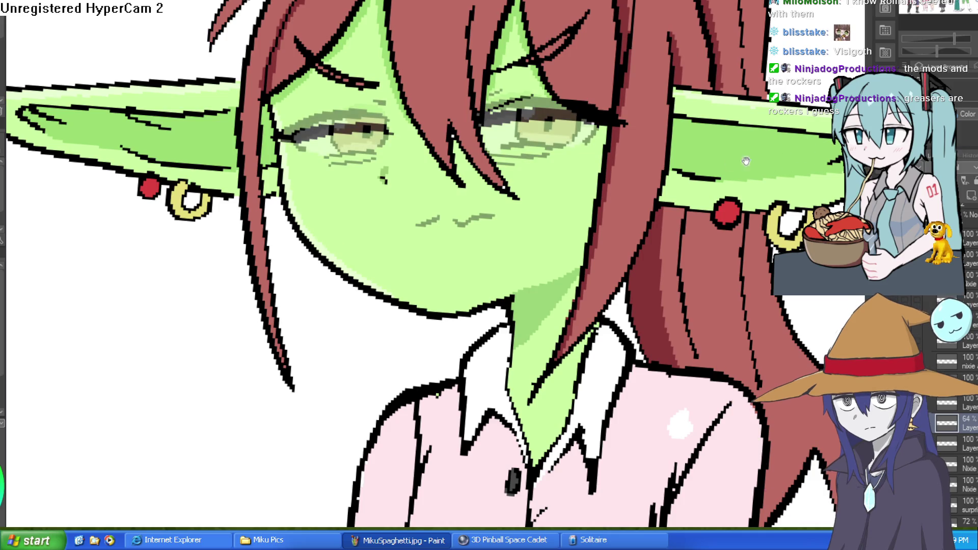
Draw the pouting mouth's first strokes, redrawing the left curve until it is smooth.
{"action": "scroll", "coordinate": [415, 203], "scroll_direction": "down", "scroll_amount": 1}
{"action": "scroll", "coordinate": [414, 202], "scroll_direction": "down", "scroll_amount": 1}
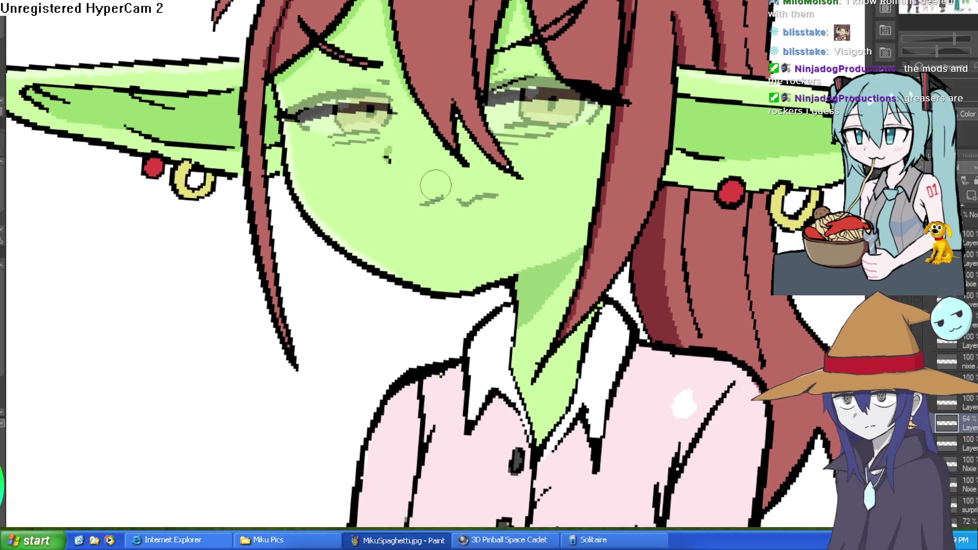
{"action": "mouse_move", "coordinate": [437, 197]}
{"action": "left_mouse_down"}
{"action": "mouse_move", "coordinate": [456, 185]}
{"action": "mouse_move", "coordinate": [512, 192]}
{"action": "mouse_move", "coordinate": [530, 252]}
{"action": "left_mouse_up"}
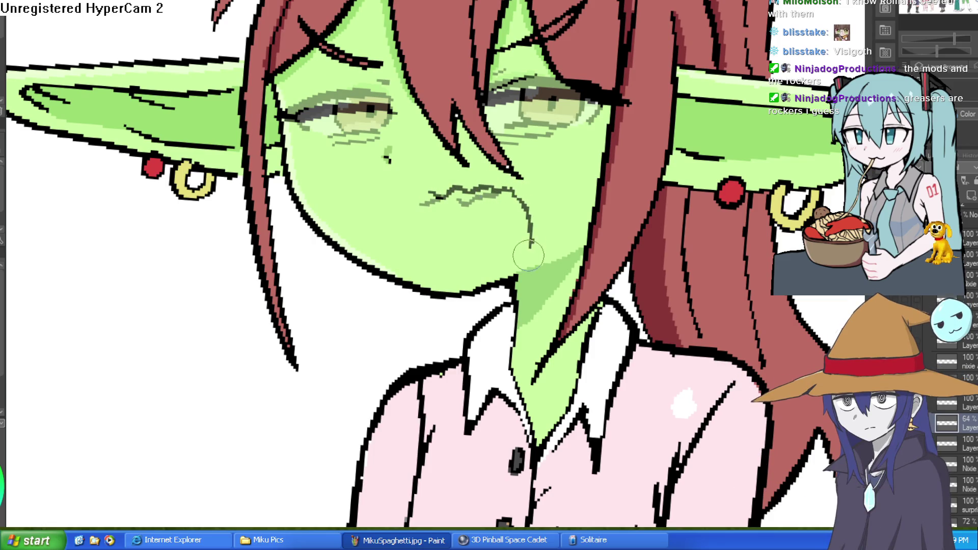
{"action": "left_click_drag", "start_coordinate": [430, 196], "coordinate": [432, 265]}
{"action": "key", "text": "ctrl+z"}
{"action": "left_click_drag", "start_coordinate": [433, 198], "coordinate": [441, 279]}
{"action": "key", "text": "ctrl+z"}
{"action": "left_click_drag", "start_coordinate": [430, 200], "coordinate": [448, 285]}
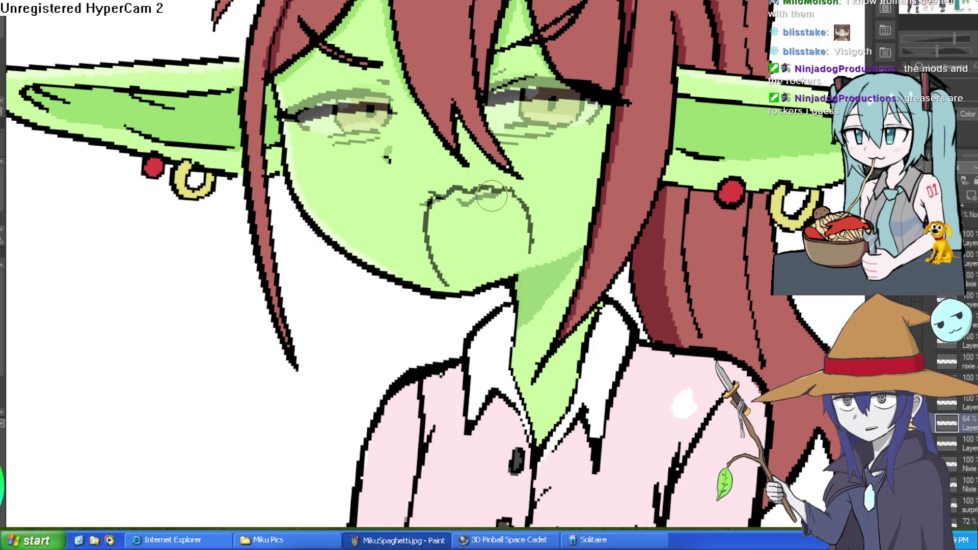
Add the mouth's lower curves, inner line and a small loop at the upper-right corner.
{"action": "scroll", "coordinate": [477, 206], "scroll_direction": "down", "scroll_amount": 1}
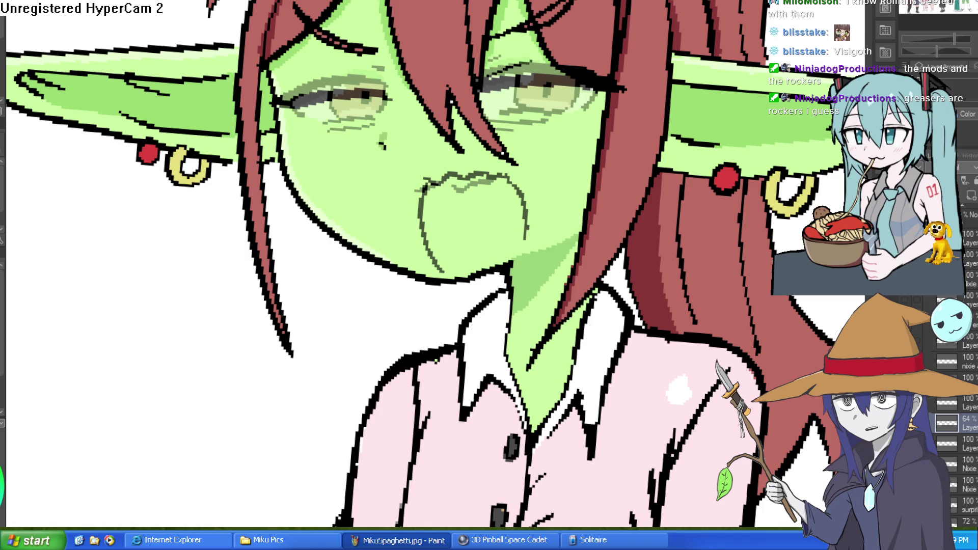
{"action": "scroll", "coordinate": [461, 196], "scroll_direction": "up", "scroll_amount": 3}
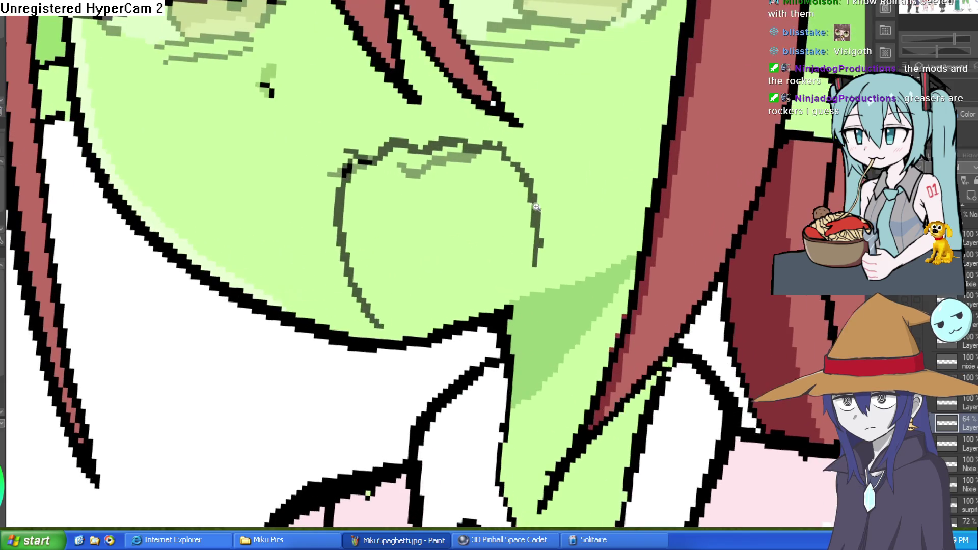
{"action": "mouse_move", "coordinate": [367, 166]}
{"action": "left_mouse_down"}
{"action": "mouse_move", "coordinate": [360, 229]}
{"action": "mouse_move", "coordinate": [388, 280]}
{"action": "mouse_move", "coordinate": [412, 283]}
{"action": "left_mouse_up"}
{"action": "left_click_drag", "start_coordinate": [532, 261], "coordinate": [486, 286]}
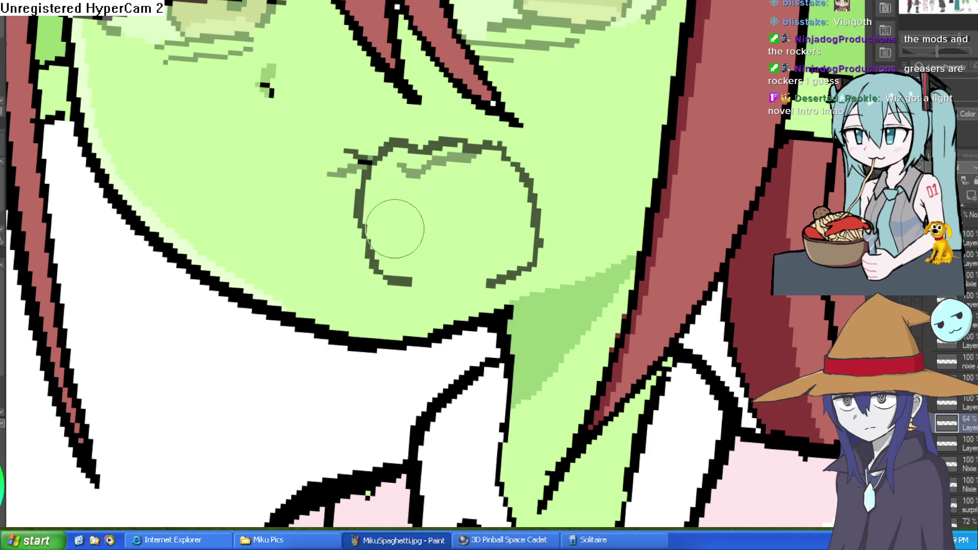
{"action": "left_click_drag", "start_coordinate": [368, 217], "coordinate": [407, 170]}
{"action": "mouse_move", "coordinate": [469, 152]}
{"action": "left_mouse_down"}
{"action": "mouse_move", "coordinate": [471, 165]}
{"action": "mouse_move", "coordinate": [486, 147]}
{"action": "left_mouse_up"}
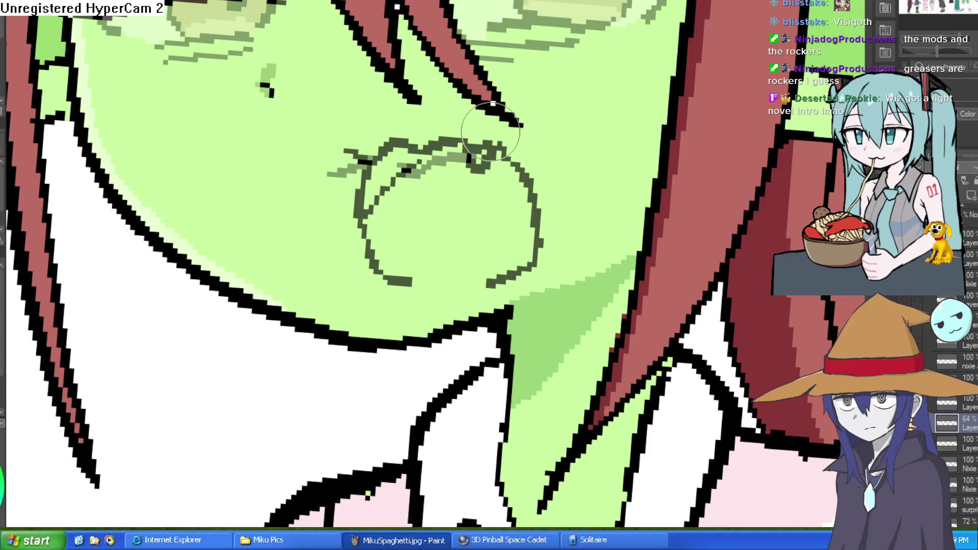
{"action": "scroll", "coordinate": [600, 369], "scroll_direction": "down", "scroll_amount": 5}
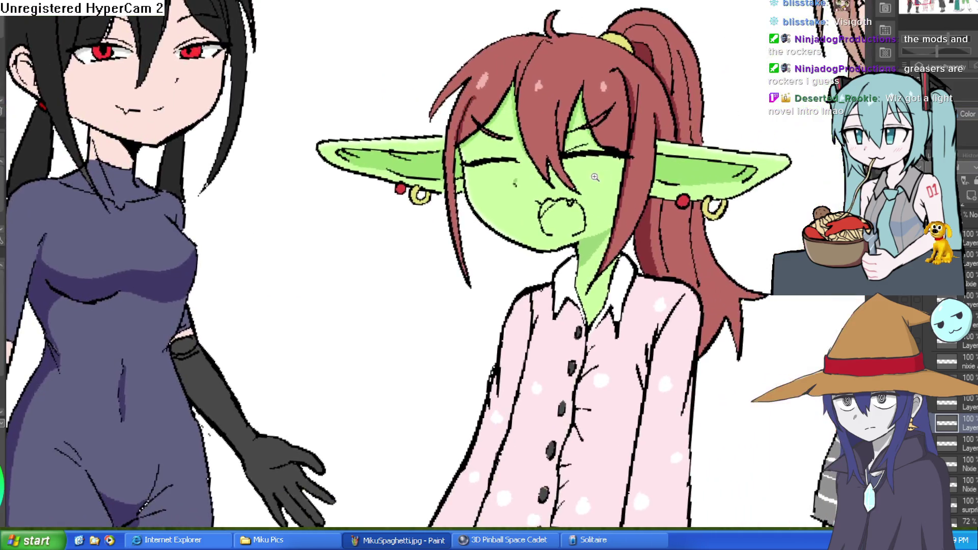
Redraw the pouting mouth's left outline as one thicker pen line.
{"action": "scroll", "coordinate": [627, 183], "scroll_direction": "up", "scroll_amount": 5}
{"action": "left_click_drag", "start_coordinate": [627, 183], "coordinate": [622, 102]}
{"action": "scroll", "coordinate": [622, 102], "scroll_direction": "down", "scroll_amount": 3}
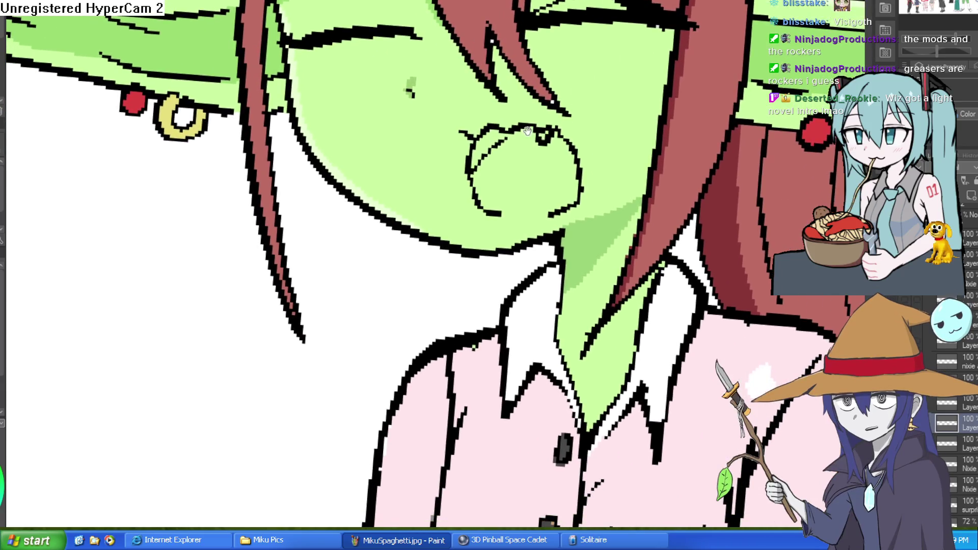
{"action": "scroll", "coordinate": [495, 133], "scroll_direction": "up", "scroll_amount": 5}
{"action": "left_click_drag", "start_coordinate": [448, 124], "coordinate": [508, 269]}
Erase the doubled inner left mouth outline and the stray dot beside the mouth.
{"action": "mouse_move", "coordinate": [498, 224]}
{"action": "left_mouse_down"}
{"action": "mouse_move", "coordinate": [482, 148]}
{"action": "mouse_move", "coordinate": [502, 163]}
{"action": "mouse_move", "coordinate": [470, 192]}
{"action": "mouse_move", "coordinate": [476, 175]}
{"action": "mouse_move", "coordinate": [461, 167]}
{"action": "left_mouse_up"}
{"action": "left_click", "coordinate": [461, 167]}
{"action": "scroll", "coordinate": [464, 173], "scroll_direction": "down", "scroll_amount": 3}
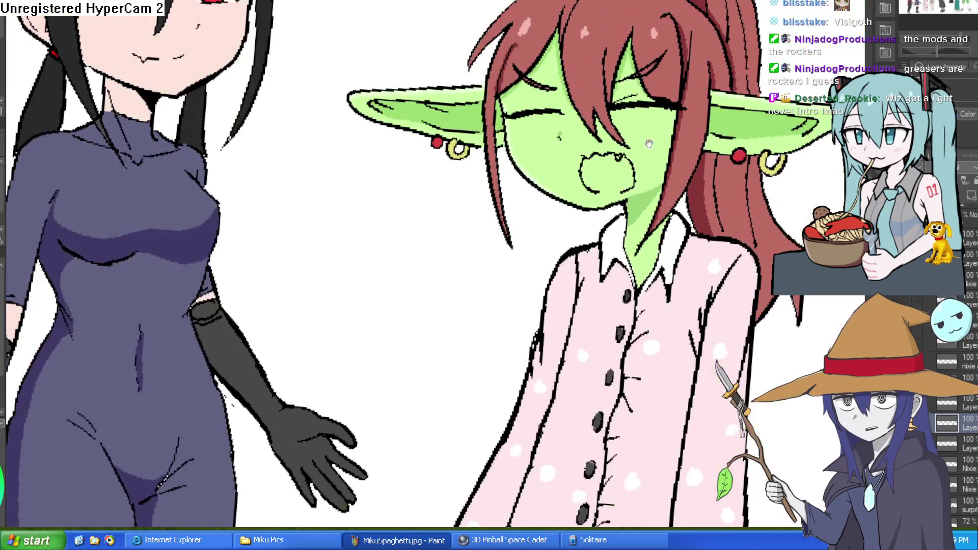
{"action": "scroll", "coordinate": [627, 139], "scroll_direction": "up", "scroll_amount": 3}
{"action": "mouse_move", "coordinate": [628, 139]}
{"action": "left_mouse_down"}
{"action": "mouse_move", "coordinate": [637, 133]}
{"action": "mouse_move", "coordinate": [616, 175]}
{"action": "mouse_move", "coordinate": [635, 129]}
{"action": "left_mouse_up"}
{"action": "scroll", "coordinate": [576, 193], "scroll_direction": "down", "scroll_amount": 2}
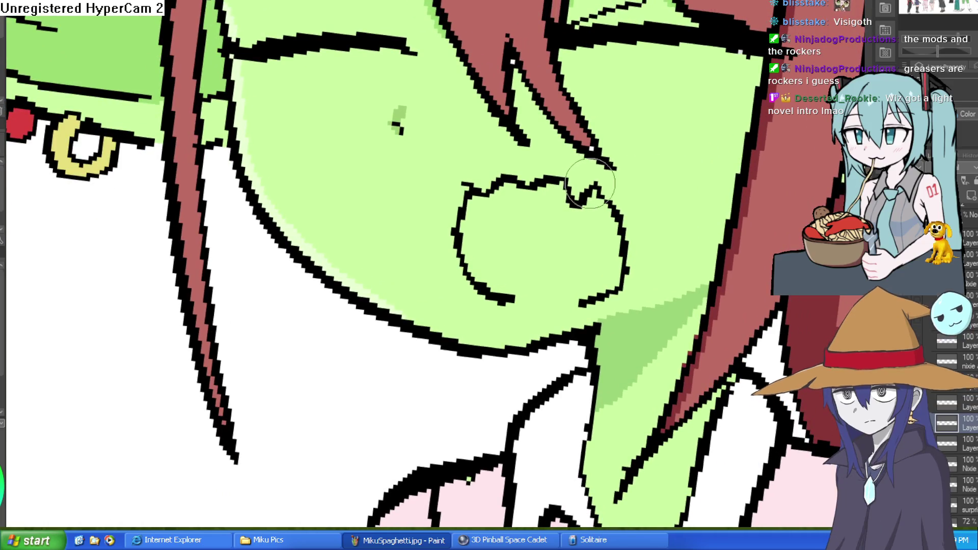
{"action": "scroll", "coordinate": [689, 180], "scroll_direction": "down", "scroll_amount": 2}
{"action": "left_click_drag", "start_coordinate": [689, 180], "coordinate": [443, 168]}
{"action": "scroll", "coordinate": [406, 164], "scroll_direction": "down", "scroll_amount": 2}
{"action": "scroll", "coordinate": [722, 166], "scroll_direction": "up", "scroll_amount": 1}
{"action": "scroll", "coordinate": [484, 173], "scroll_direction": "up", "scroll_amount": 3}
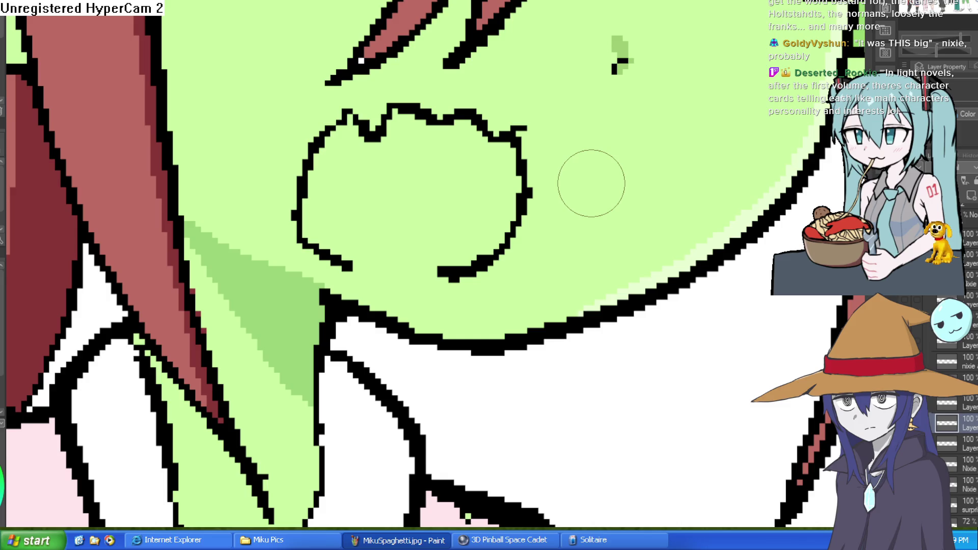
Rotate the view, add heavy black pen strokes along the pursed mouth's edge, then rotate back level.
{"action": "scroll", "coordinate": [601, 203], "scroll_direction": "down", "scroll_amount": 5}
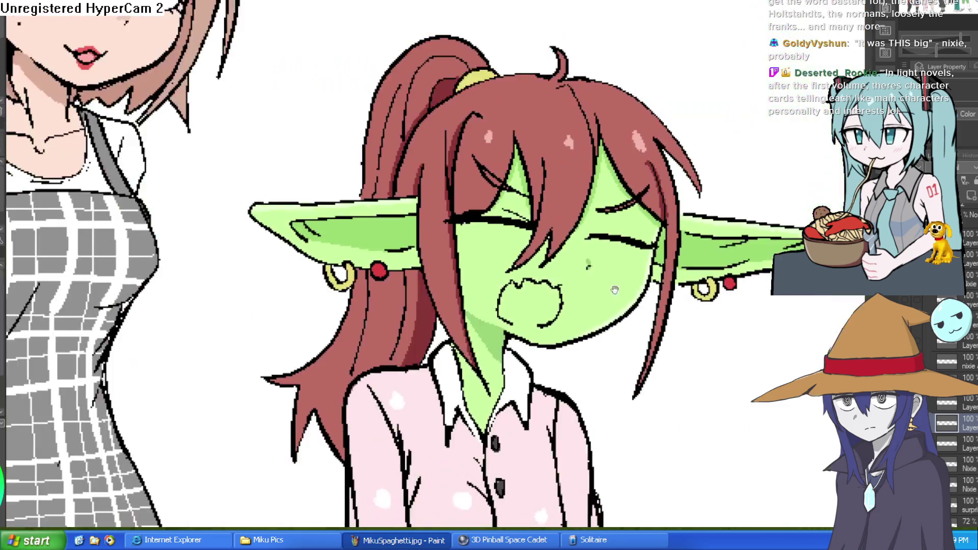
{"action": "scroll", "coordinate": [677, 168], "scroll_direction": "up", "scroll_amount": 5}
{"action": "mouse_move", "coordinate": [678, 168]}
{"action": "left_mouse_down"}
{"action": "mouse_move", "coordinate": [560, 102]}
{"action": "mouse_move", "coordinate": [459, 76]}
{"action": "mouse_move", "coordinate": [284, 121]}
{"action": "mouse_move", "coordinate": [328, 71]}
{"action": "mouse_move", "coordinate": [237, 131]}
{"action": "mouse_move", "coordinate": [160, 266]}
{"action": "left_mouse_up"}
{"action": "left_click_drag", "start_coordinate": [382, 109], "coordinate": [518, 24]}
{"action": "scroll", "coordinate": [629, 210], "scroll_direction": "down", "scroll_amount": 5}
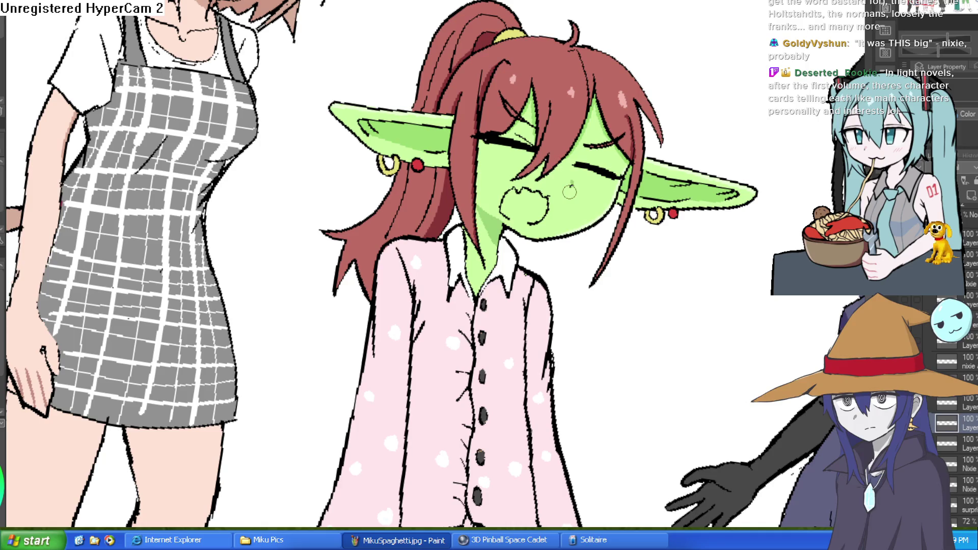
{"action": "key", "text": "minus"}
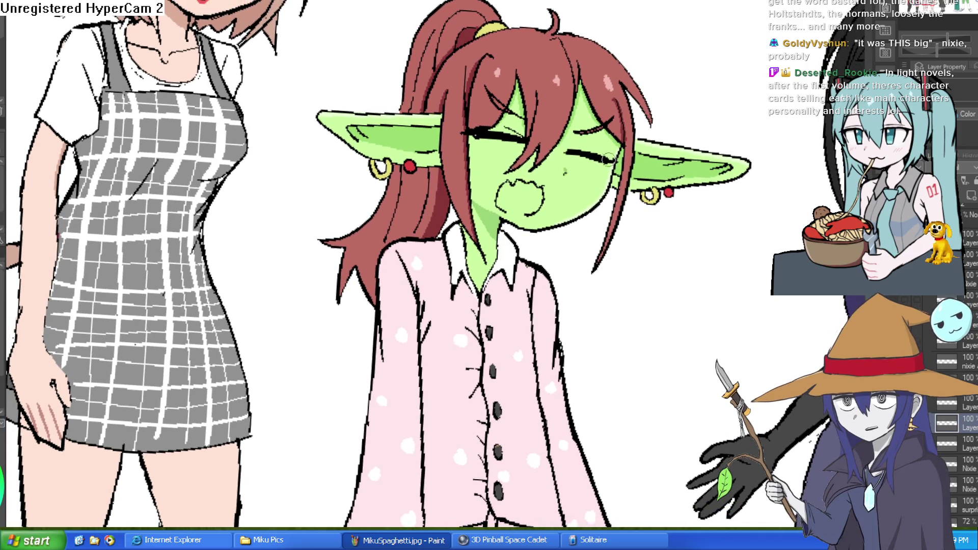
{"action": "scroll", "coordinate": [578, 153], "scroll_direction": "up", "scroll_amount": 5}
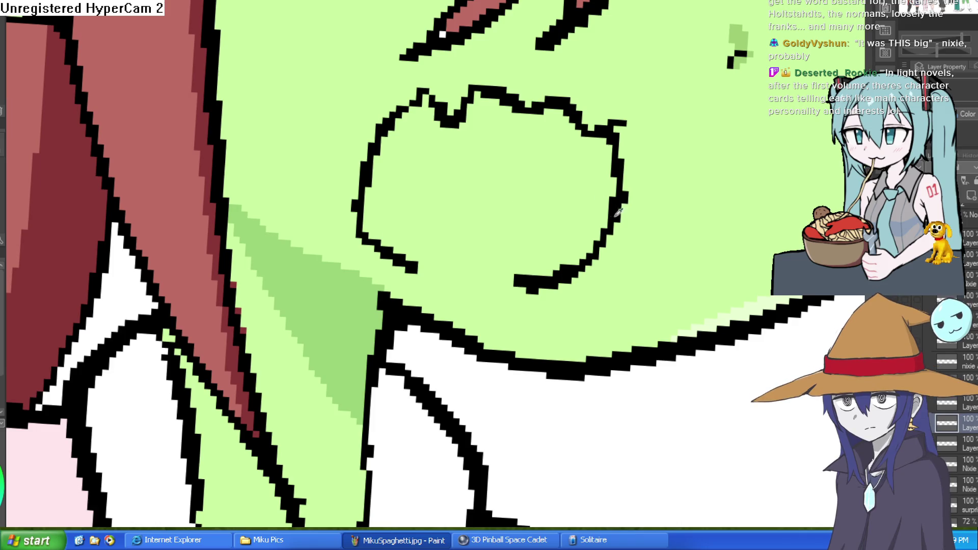
Paint pink inside the mouth, close the outline gap, and bucket-fill the interior pink.
{"action": "left_click_drag", "start_coordinate": [607, 218], "coordinate": [523, 114]}
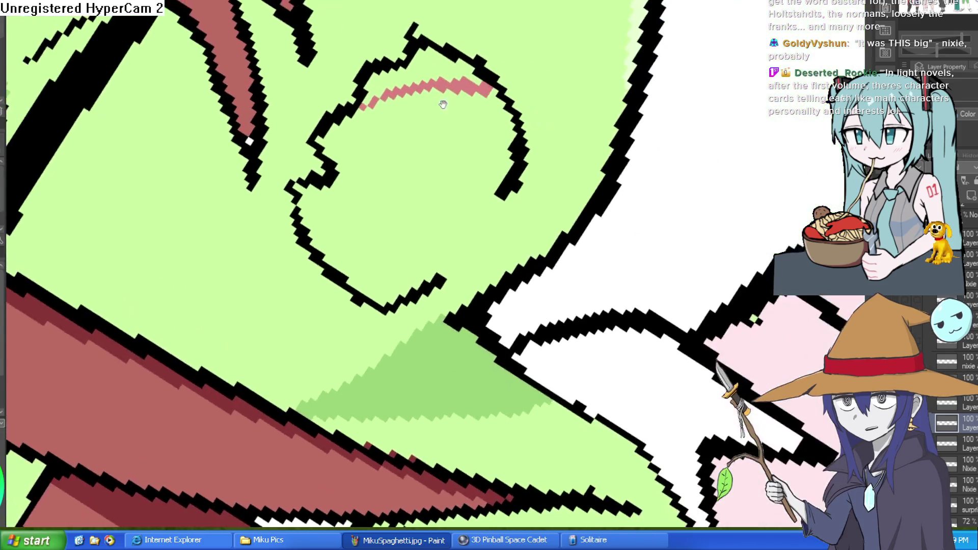
{"action": "mouse_move", "coordinate": [489, 178]}
{"action": "left_mouse_down"}
{"action": "mouse_move", "coordinate": [441, 99]}
{"action": "mouse_move", "coordinate": [564, 135]}
{"action": "left_mouse_up"}
{"action": "left_click_drag", "start_coordinate": [521, 161], "coordinate": [460, 229]}
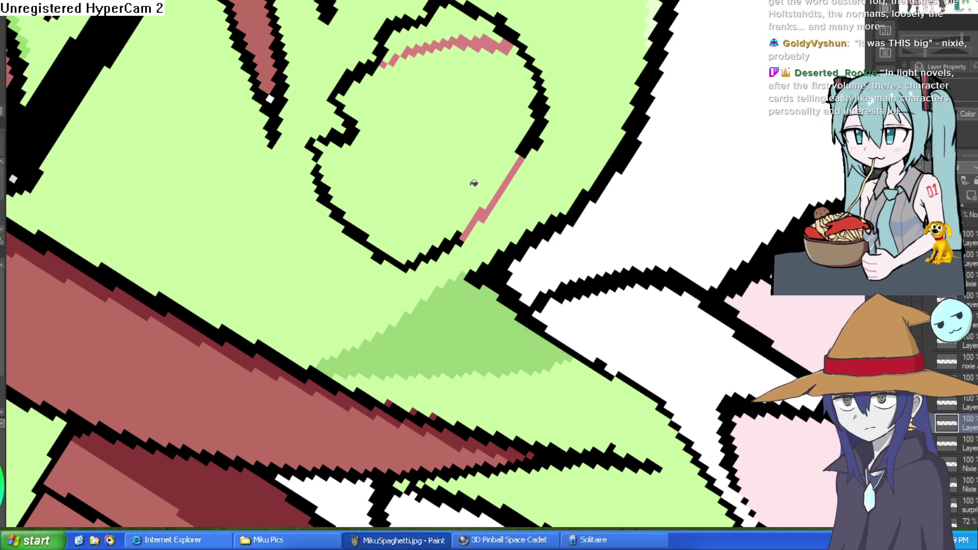
{"action": "key", "text": "g"}
{"action": "left_click", "coordinate": [504, 147]}
Turn the view upright, zoom out to check the face, then begin a light-blue cheek tear.
{"action": "left_click_drag", "start_coordinate": [673, 43], "coordinate": [615, 244]}
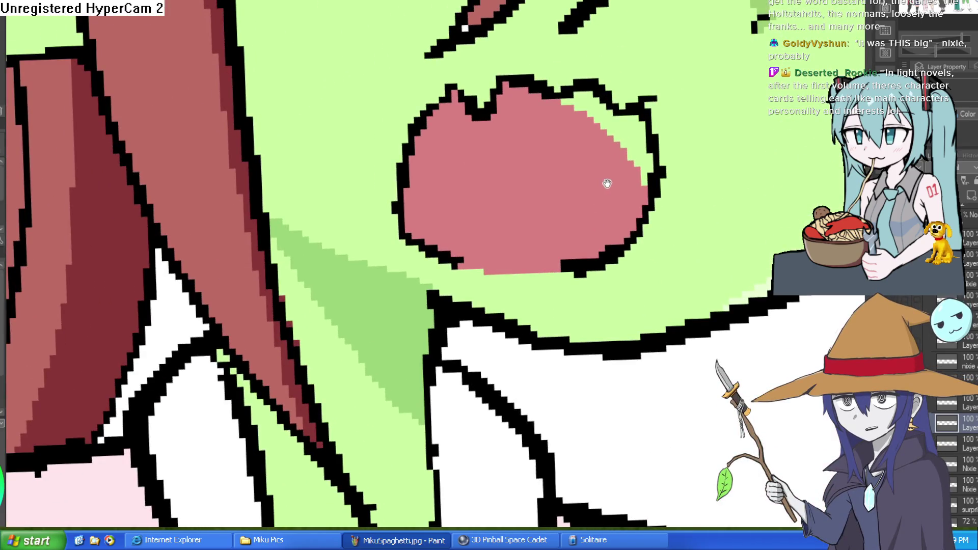
{"action": "left_click_drag", "start_coordinate": [607, 183], "coordinate": [579, 150]}
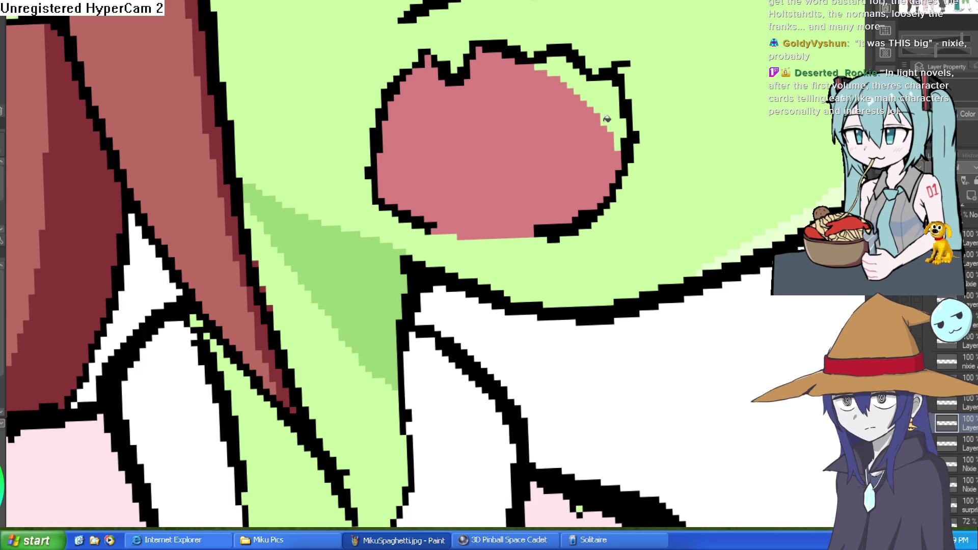
{"action": "scroll", "coordinate": [543, 216], "scroll_direction": "down", "scroll_amount": 6}
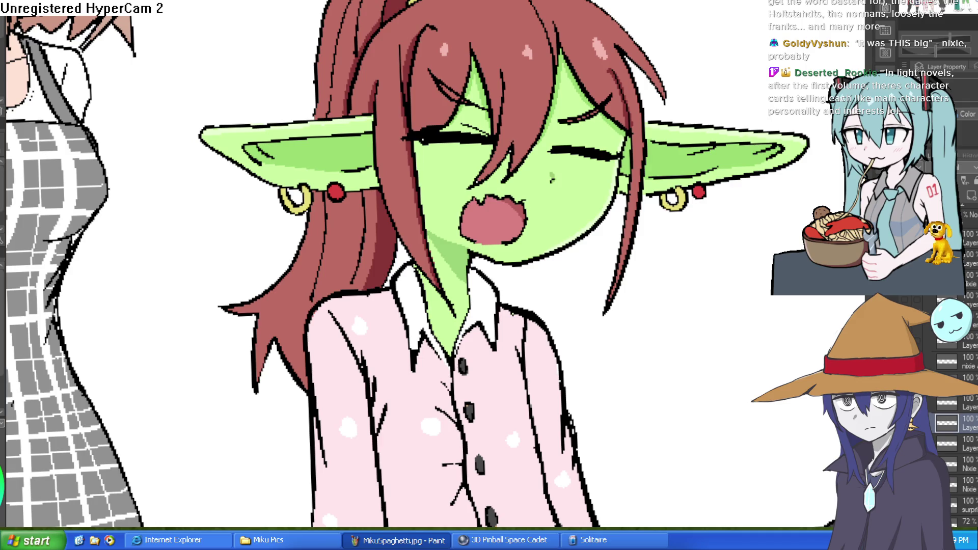
{"action": "left_click", "coordinate": [578, 161]}
{"action": "left_click_drag", "start_coordinate": [622, 127], "coordinate": [604, 229]}
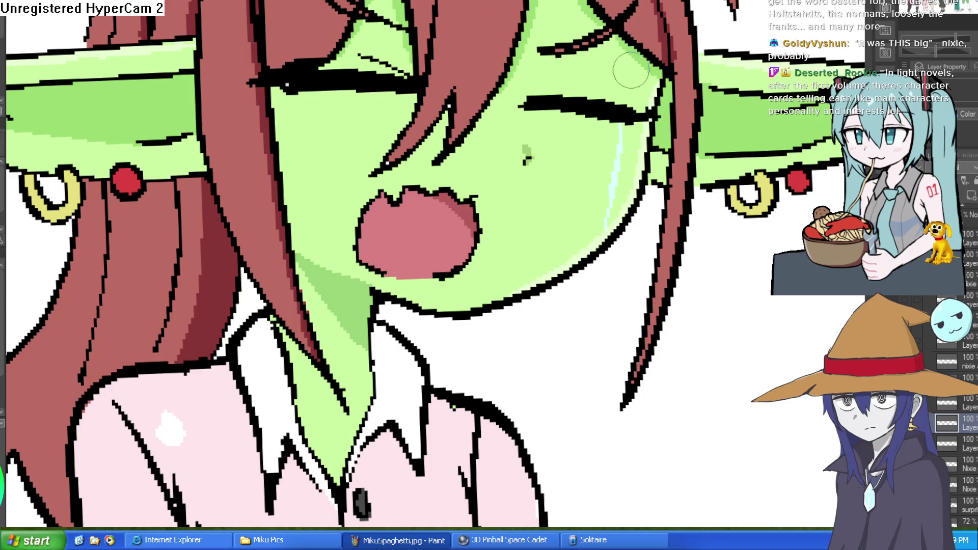
Draw light-blue tear streaks down both cheeks and write a black 'T^T' beside her head.
{"action": "left_click_drag", "start_coordinate": [637, 125], "coordinate": [614, 201]}
{"action": "left_click_drag", "start_coordinate": [303, 99], "coordinate": [310, 265]}
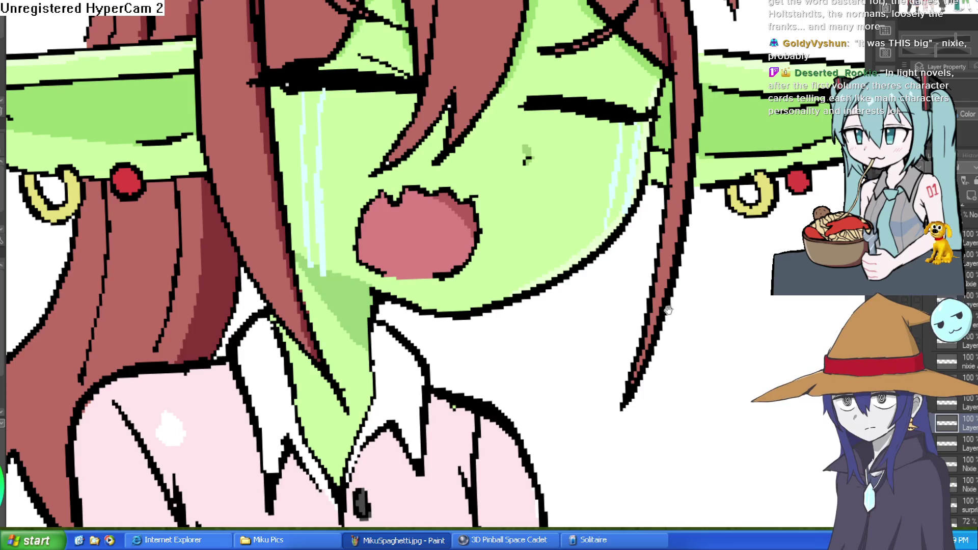
{"action": "left_click_drag", "start_coordinate": [763, 151], "coordinate": [430, 193]}
{"action": "mouse_move", "coordinate": [420, 91]}
{"action": "left_mouse_down"}
{"action": "mouse_move", "coordinate": [372, 274]}
{"action": "mouse_move", "coordinate": [530, 90]}
{"action": "mouse_move", "coordinate": [484, 169]}
{"action": "left_mouse_up"}
{"action": "mouse_move", "coordinate": [569, 91]}
{"action": "left_mouse_down"}
{"action": "mouse_move", "coordinate": [646, 88]}
{"action": "mouse_move", "coordinate": [602, 156]}
{"action": "left_mouse_up"}
{"action": "mouse_move", "coordinate": [522, 204]}
{"action": "left_mouse_down"}
{"action": "mouse_move", "coordinate": [552, 149]}
{"action": "mouse_move", "coordinate": [579, 201]}
{"action": "left_mouse_up"}
{"action": "scroll", "coordinate": [631, 198], "scroll_direction": "down", "scroll_amount": 5}
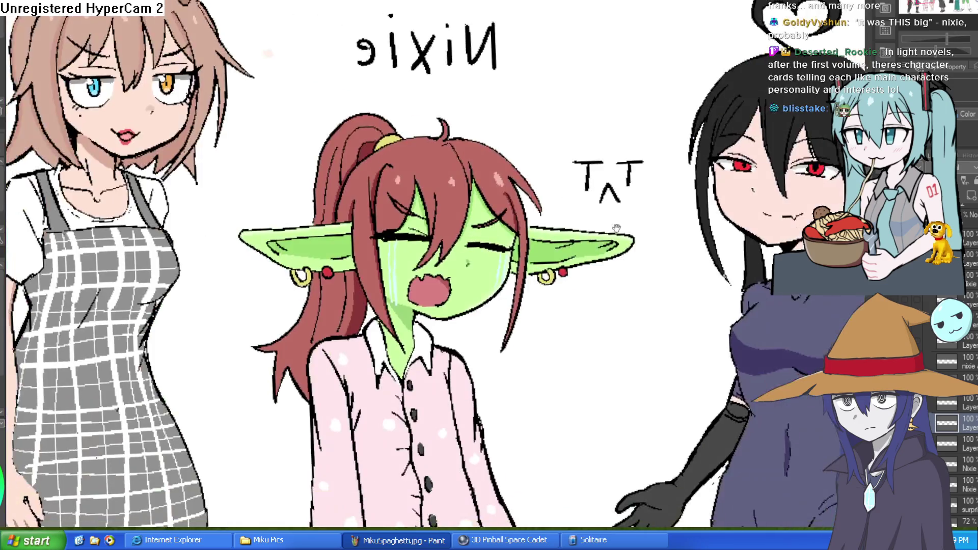
Fill the right cheek's tear into a solid pale-blue band.
{"action": "scroll", "coordinate": [535, 195], "scroll_direction": "up", "scroll_amount": 8}
{"action": "scroll", "coordinate": [535, 195], "scroll_direction": "down", "scroll_amount": 6}
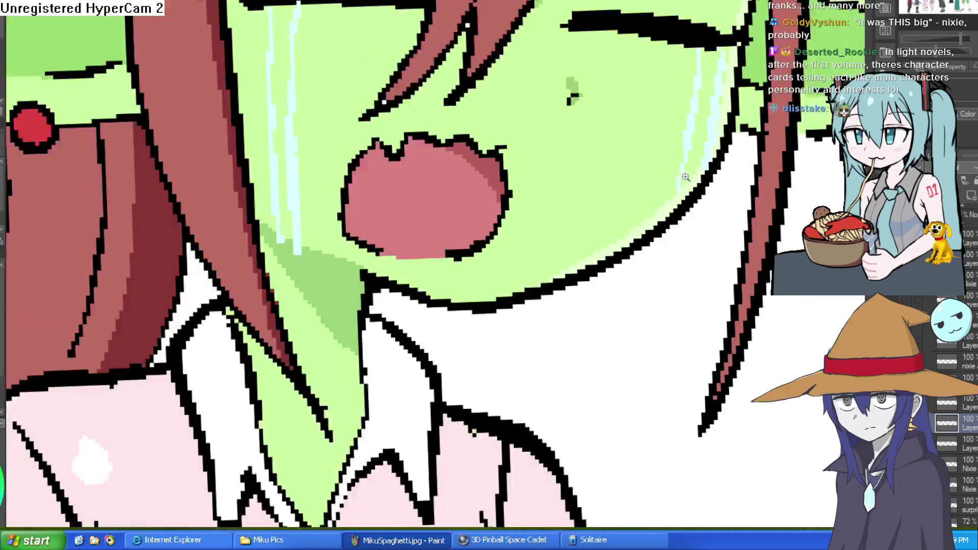
{"action": "scroll", "coordinate": [607, 224], "scroll_direction": "up", "scroll_amount": 6}
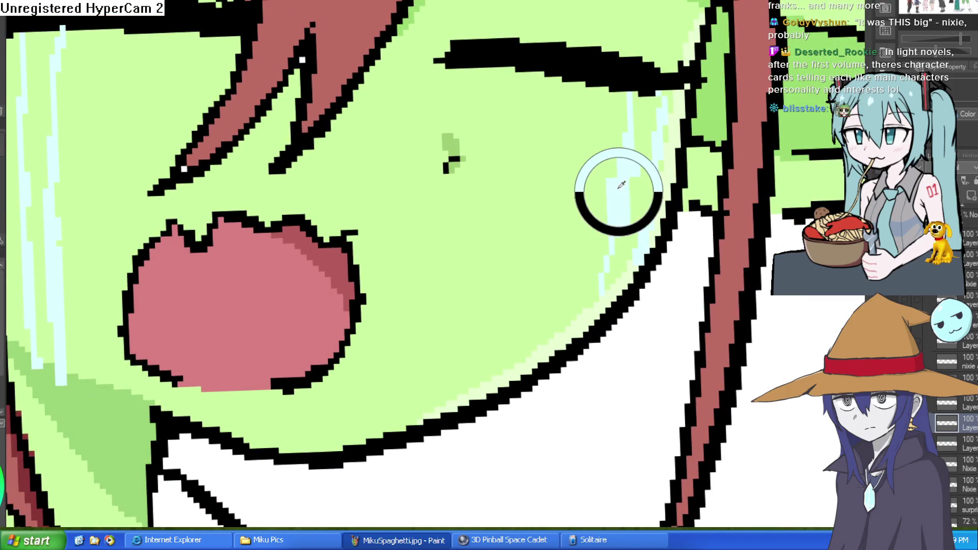
{"action": "left_click", "coordinate": [641, 187]}
Fill the other cheek's tear strip with lighter blue and zoom back in on her face.
{"action": "left_click_drag", "start_coordinate": [566, 238], "coordinate": [657, 248]}
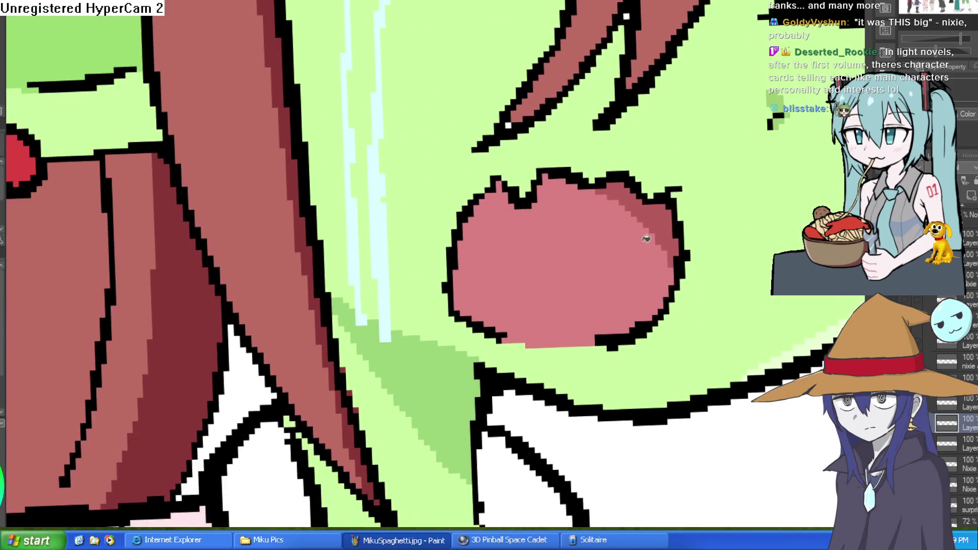
{"action": "left_click", "coordinate": [377, 255]}
{"action": "scroll", "coordinate": [371, 269], "scroll_direction": "down", "scroll_amount": 5}
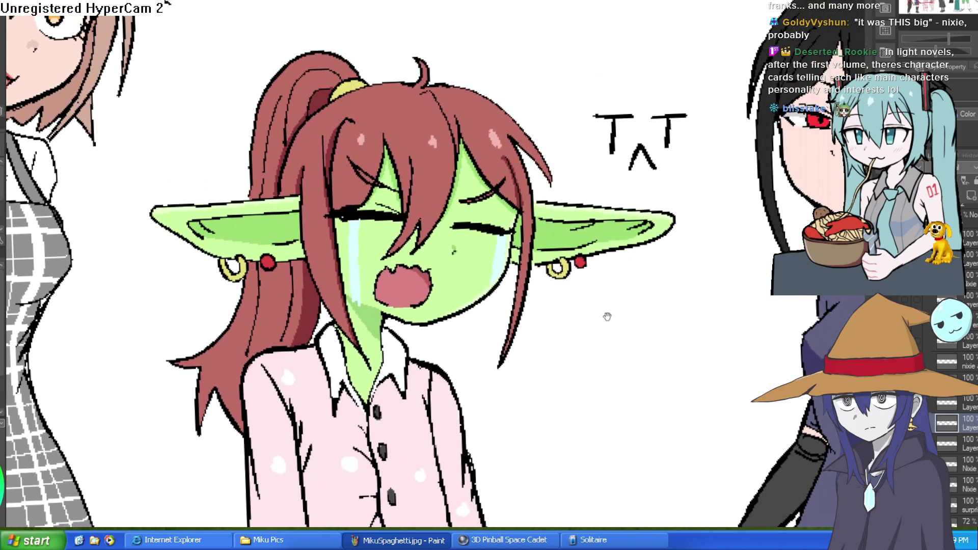
{"action": "mouse_move", "coordinate": [607, 317]}
{"action": "left_mouse_down"}
{"action": "mouse_move", "coordinate": [604, 389]}
{"action": "mouse_move", "coordinate": [618, 327]}
{"action": "left_mouse_up"}
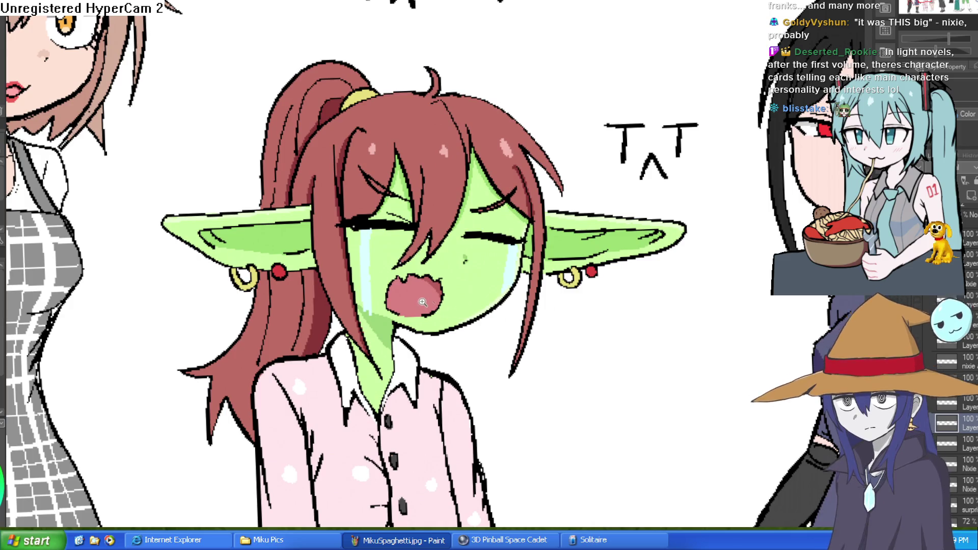
{"action": "scroll", "coordinate": [425, 295], "scroll_direction": "up", "scroll_amount": 3}
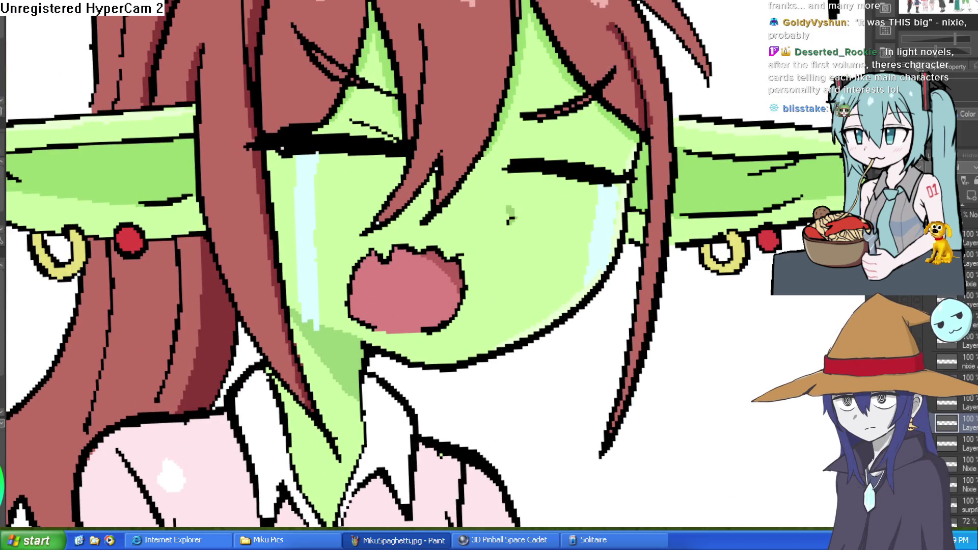
{"action": "left_click", "coordinate": [318, 150]}
{"action": "mouse_move", "coordinate": [674, 286]}
{"action": "left_mouse_down"}
{"action": "mouse_move", "coordinate": [645, 279]}
{"action": "mouse_move", "coordinate": [650, 173]}
{"action": "left_mouse_up"}
{"action": "left_click_drag", "start_coordinate": [624, 351], "coordinate": [651, 181]}
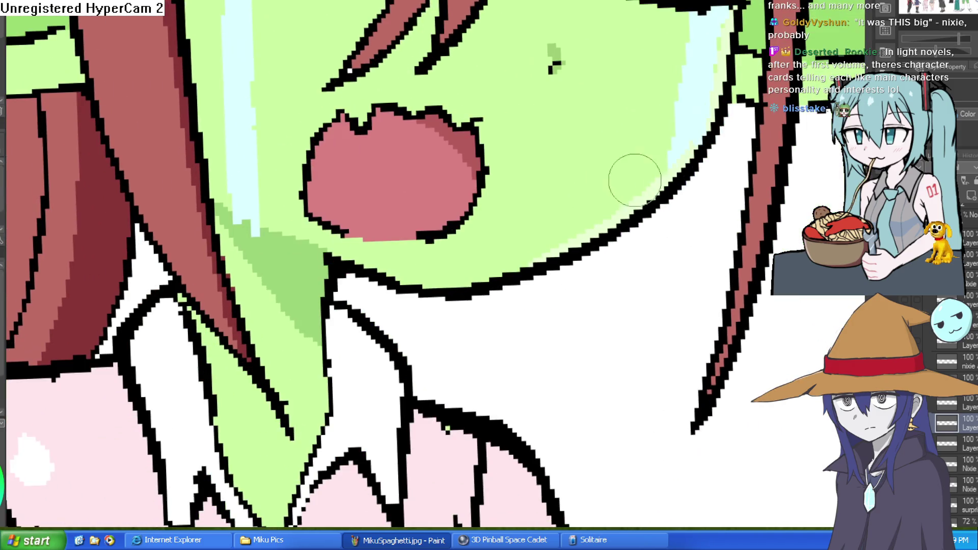
{"action": "scroll", "coordinate": [524, 235], "scroll_direction": "down", "scroll_amount": 3}
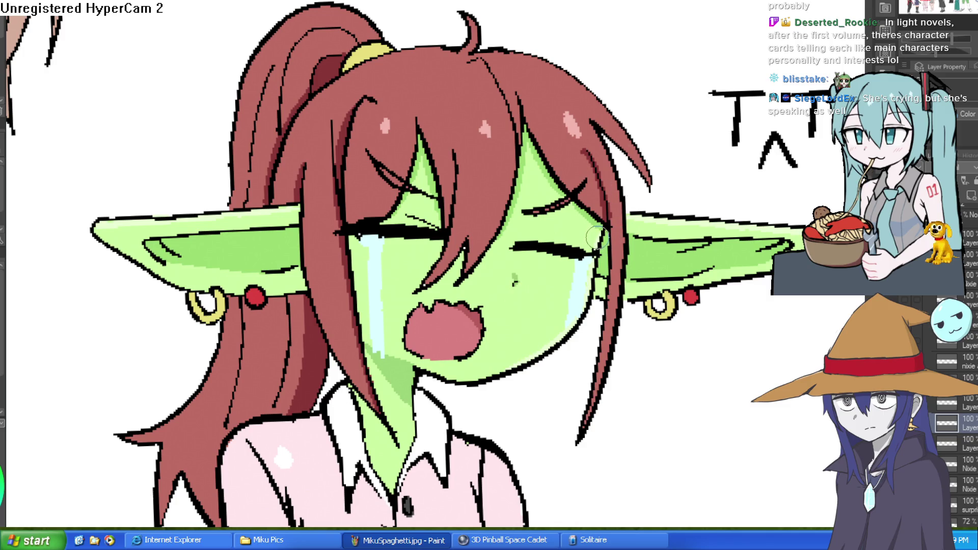
Add two short black pen strokes beside her closed eye.
{"action": "left_click_drag", "start_coordinate": [597, 245], "coordinate": [529, 238]}
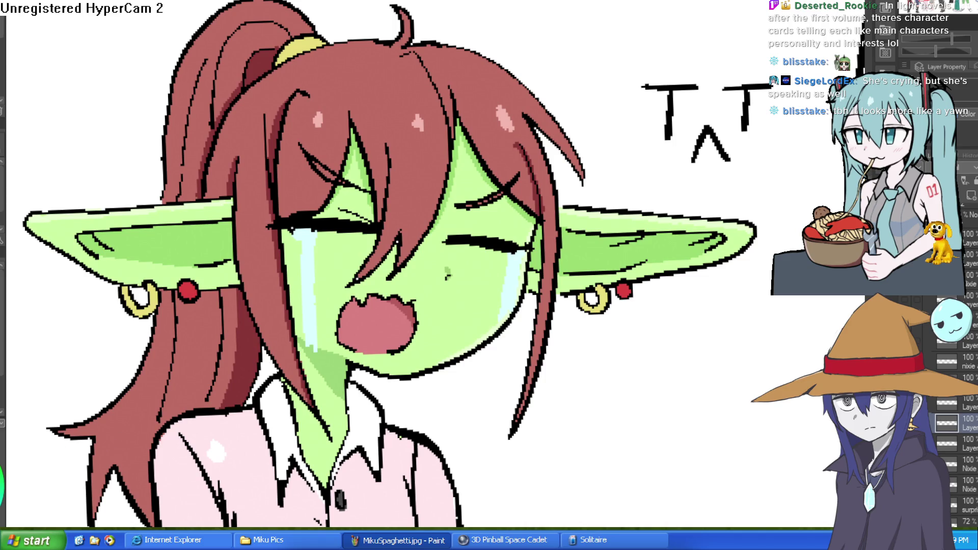
{"action": "scroll", "coordinate": [449, 275], "scroll_direction": "up", "scroll_amount": 5}
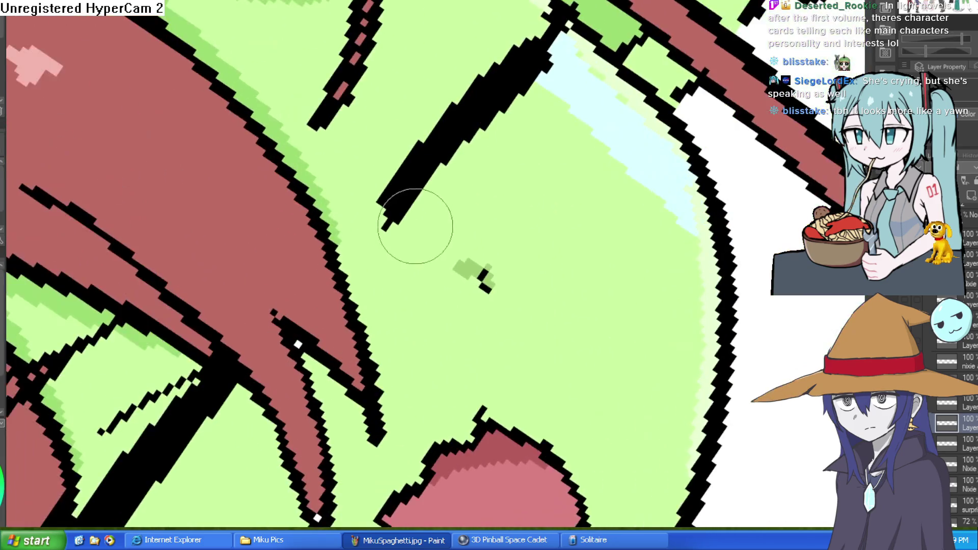
{"action": "left_click_drag", "start_coordinate": [386, 230], "coordinate": [449, 190]}
{"action": "left_click_drag", "start_coordinate": [454, 194], "coordinate": [498, 138]}
Rotate the canvas view around her face, then reset it upright with Ctrl+0.
{"action": "scroll", "coordinate": [408, 276], "scroll_direction": "down", "scroll_amount": 3}
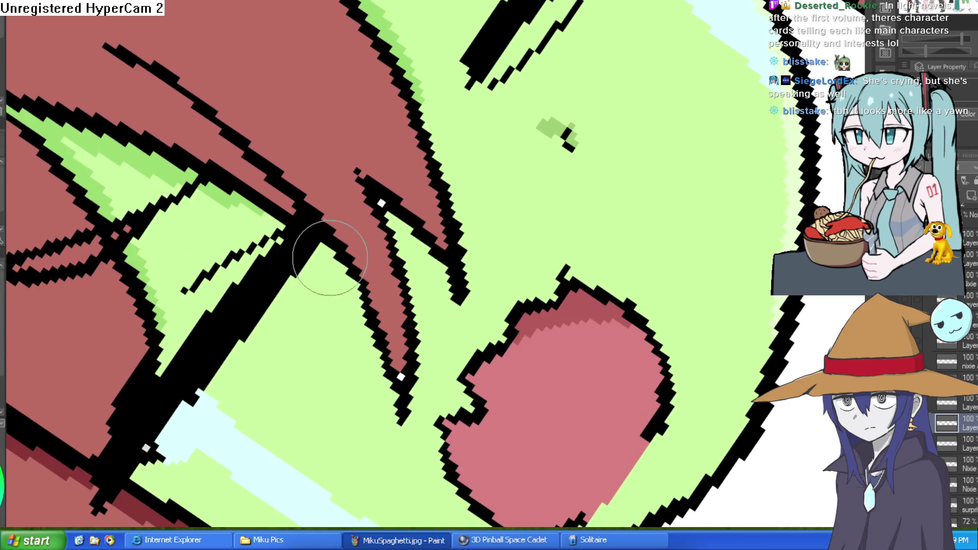
{"action": "scroll", "coordinate": [284, 338], "scroll_direction": "down", "scroll_amount": 4}
{"action": "mouse_move", "coordinate": [433, 204]}
{"action": "left_mouse_down"}
{"action": "mouse_move", "coordinate": [489, 244]}
{"action": "mouse_move", "coordinate": [458, 214]}
{"action": "mouse_move", "coordinate": [489, 254]}
{"action": "mouse_move", "coordinate": [475, 232]}
{"action": "left_mouse_up"}
{"action": "left_click_drag", "start_coordinate": [526, 193], "coordinate": [493, 194]}
{"action": "scroll", "coordinate": [494, 194], "scroll_direction": "up", "scroll_amount": 4}
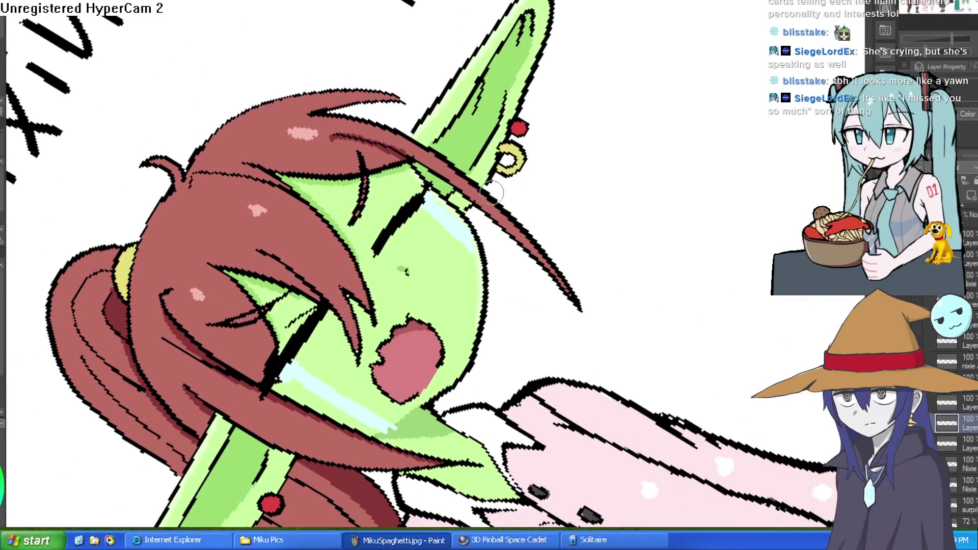
{"action": "scroll", "coordinate": [379, 249], "scroll_direction": "up", "scroll_amount": 3}
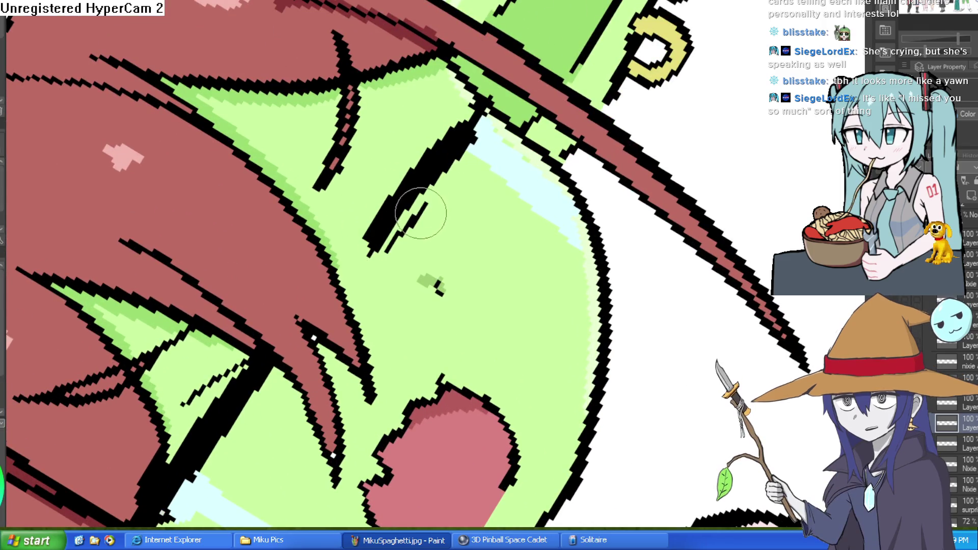
{"action": "mouse_move", "coordinate": [437, 192]}
{"action": "left_mouse_down"}
{"action": "mouse_move", "coordinate": [606, 143]}
{"action": "mouse_move", "coordinate": [672, 69]}
{"action": "left_mouse_up"}
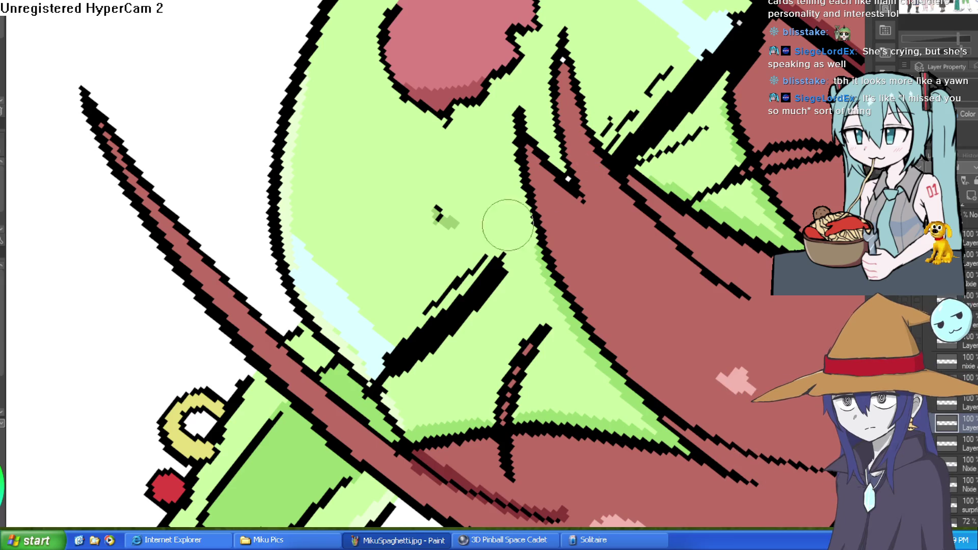
{"action": "key", "text": "ctrl+0"}
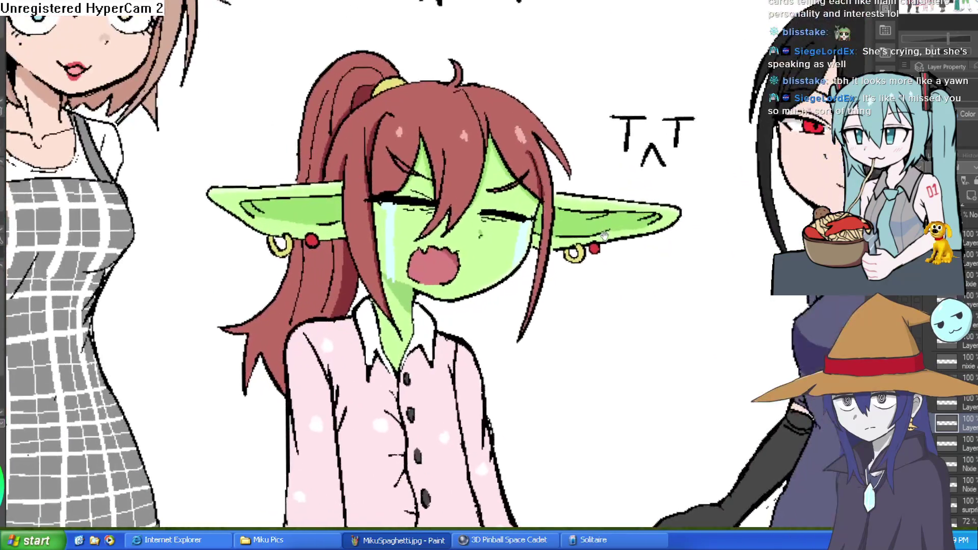
{"action": "mouse_move", "coordinate": [604, 234]}
{"action": "left_mouse_down"}
{"action": "mouse_move", "coordinate": [444, 170]}
{"action": "mouse_move", "coordinate": [475, 134]}
{"action": "mouse_move", "coordinate": [541, 156]}
{"action": "left_mouse_up"}
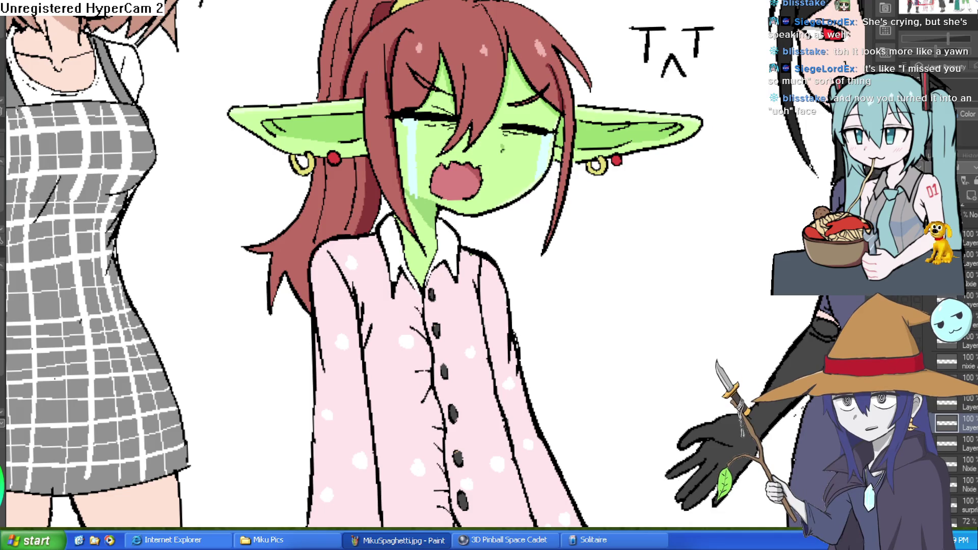
{"action": "scroll", "coordinate": [572, 145], "scroll_direction": "up", "scroll_amount": 5}
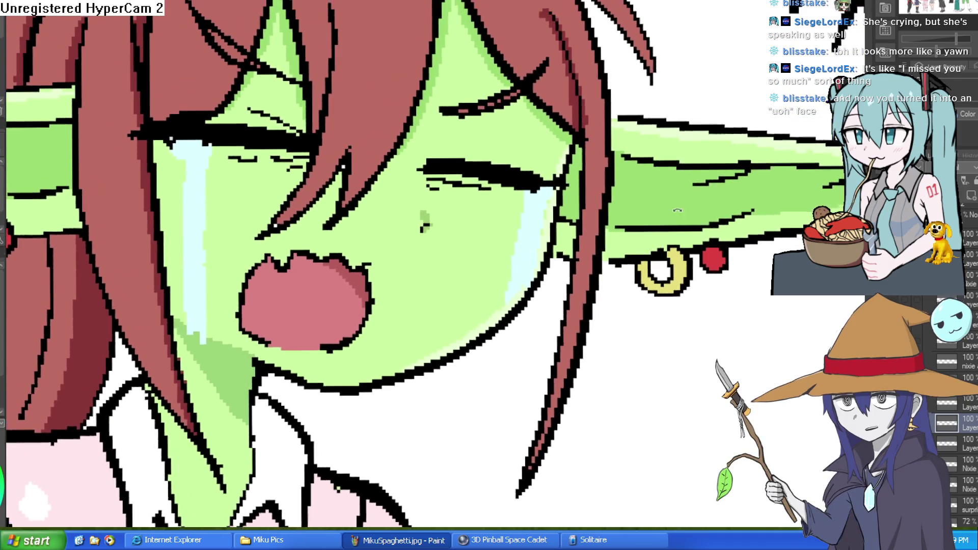
{"action": "left_click_drag", "start_coordinate": [677, 210], "coordinate": [673, 190]}
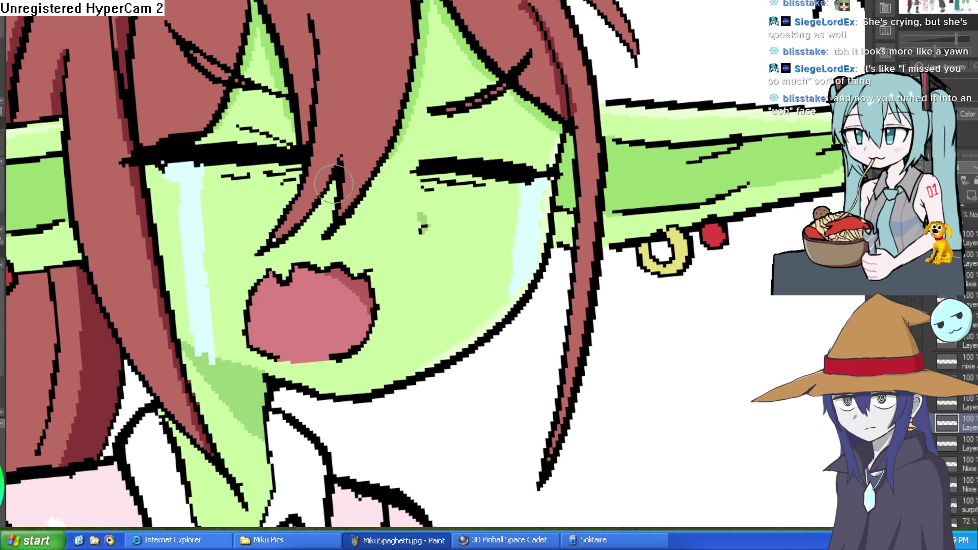
{"action": "scroll", "coordinate": [447, 210], "scroll_direction": "down", "scroll_amount": 6}
{"action": "scroll", "coordinate": [567, 171], "scroll_direction": "up", "scroll_amount": 2}
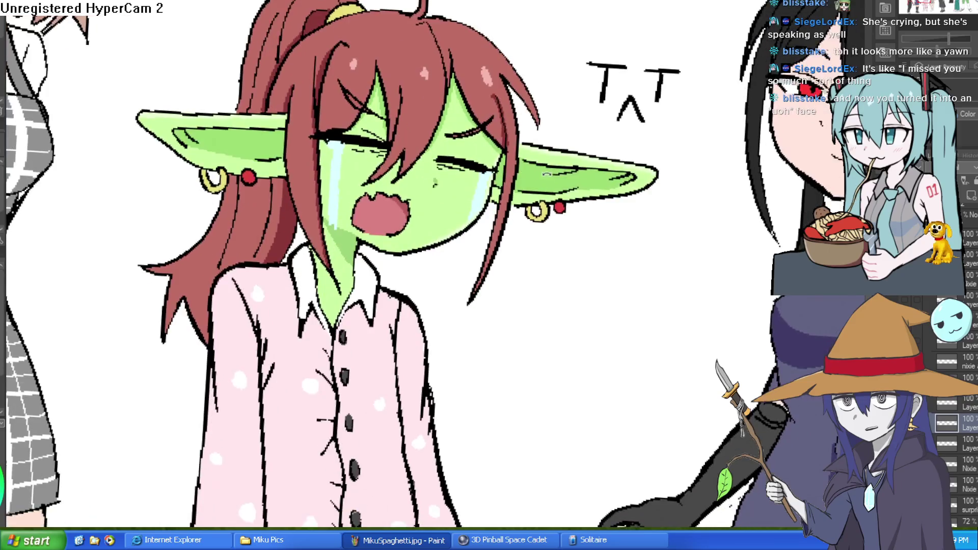
{"action": "left_click_drag", "start_coordinate": [566, 171], "coordinate": [583, 179]}
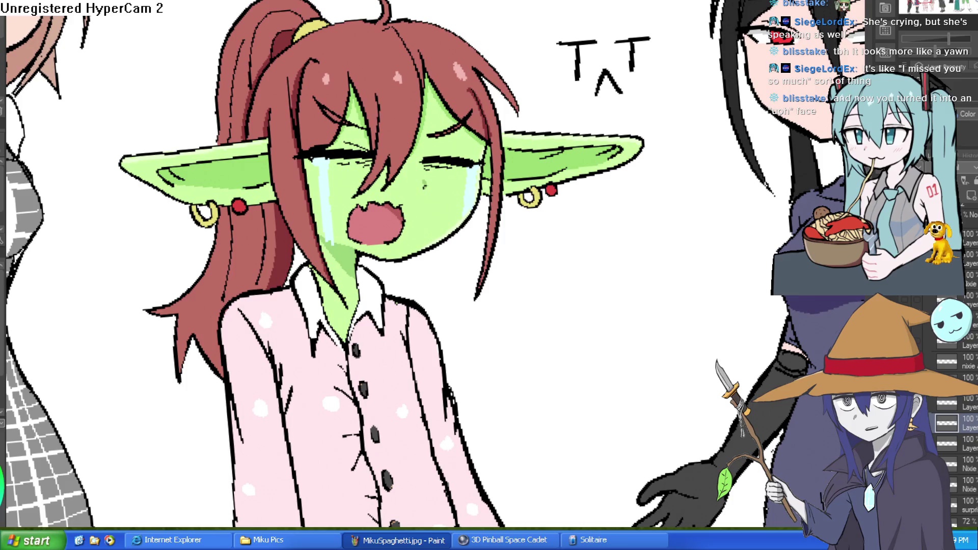
{"action": "scroll", "coordinate": [381, 201], "scroll_direction": "up", "scroll_amount": 5}
{"action": "scroll", "coordinate": [572, 219], "scroll_direction": "down", "scroll_amount": 2}
{"action": "left_click", "coordinate": [545, 205], "text": "alt"}
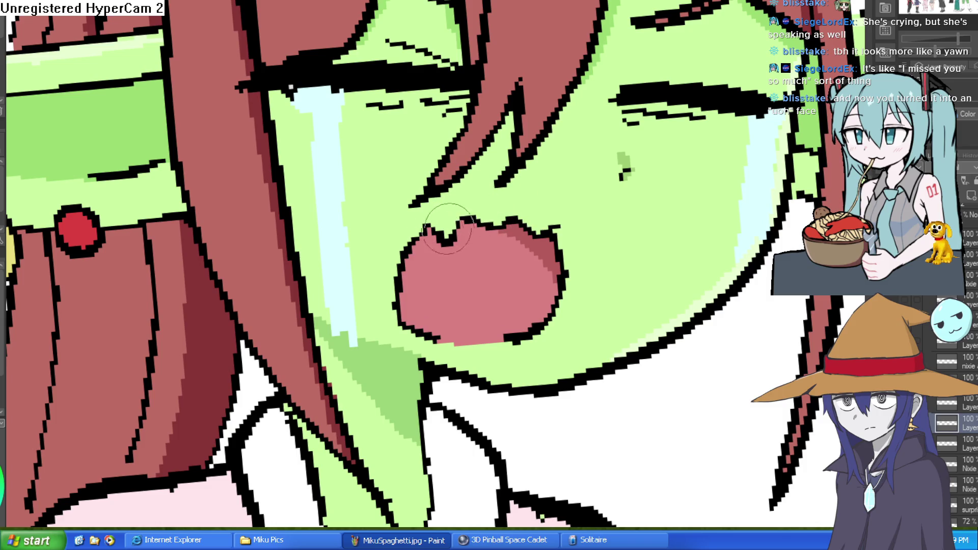
{"action": "scroll", "coordinate": [608, 289], "scroll_direction": "down", "scroll_amount": 3}
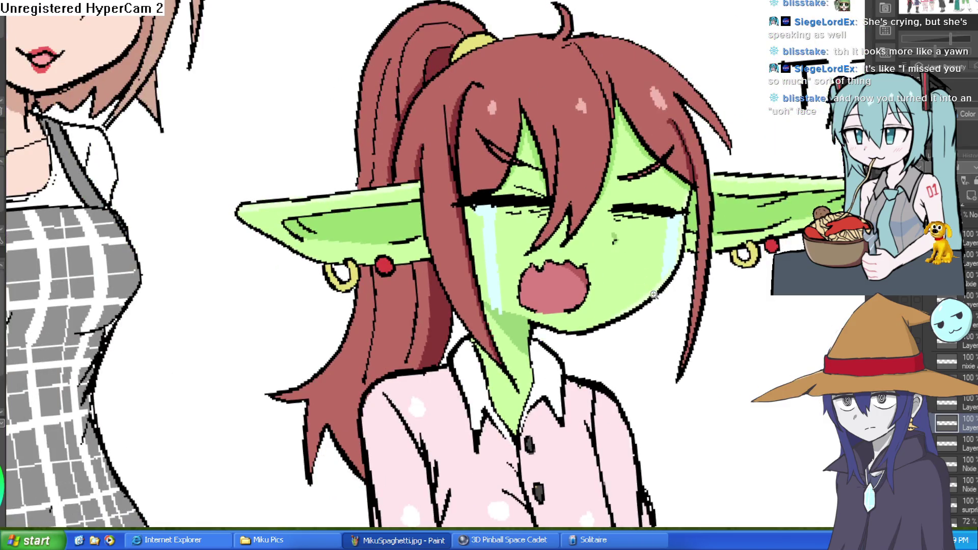
{"action": "scroll", "coordinate": [652, 294], "scroll_direction": "down", "scroll_amount": 5}
{"action": "key", "text": "End"}
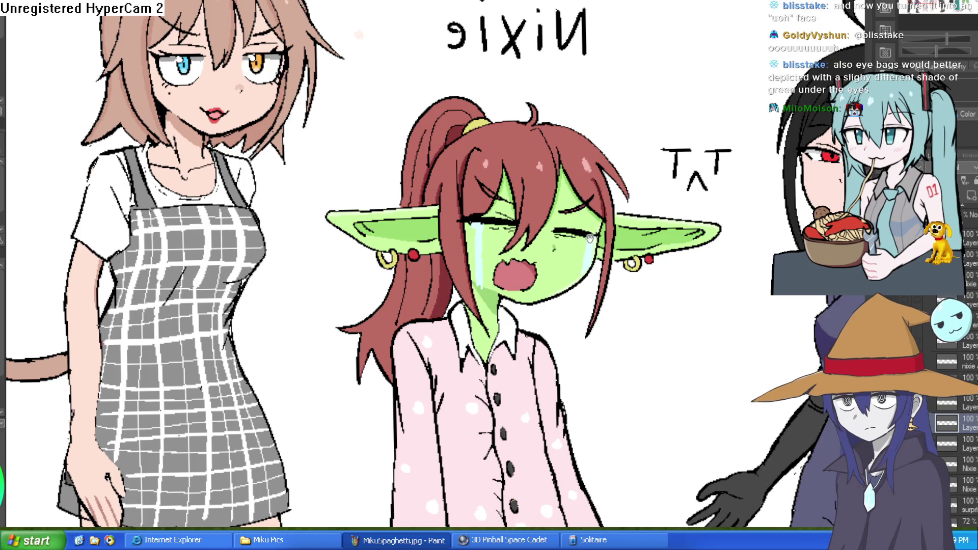
Frame the face and hide the crying expression layer to compare with the neutral face, then restore crying.
{"action": "left_click_drag", "start_coordinate": [589, 236], "coordinate": [580, 219]}
{"action": "scroll", "coordinate": [581, 224], "scroll_direction": "up", "scroll_amount": 3}
{"action": "scroll", "coordinate": [662, 224], "scroll_direction": "down", "scroll_amount": 2}
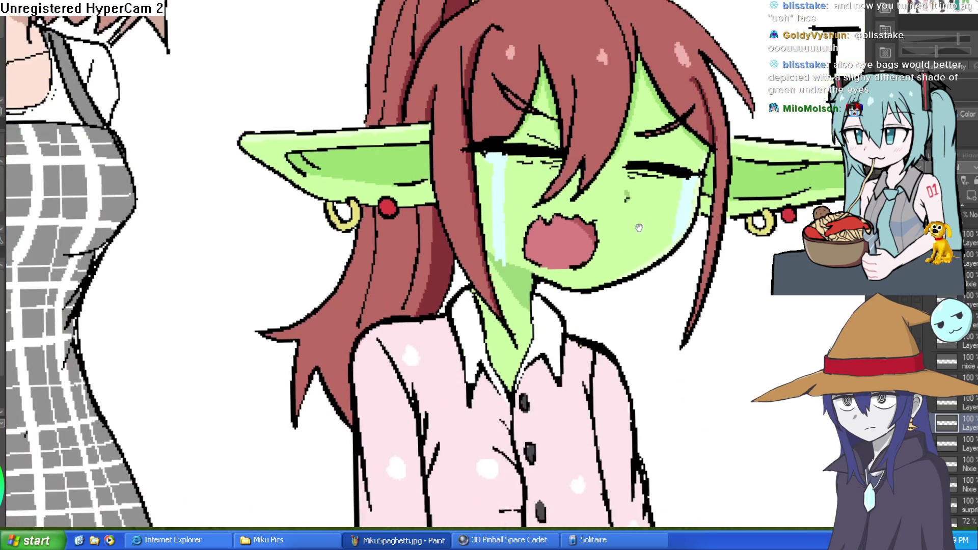
{"action": "scroll", "coordinate": [629, 227], "scroll_direction": "down", "scroll_amount": 2}
{"action": "scroll", "coordinate": [571, 240], "scroll_direction": "up", "scroll_amount": 2}
{"action": "left_click_drag", "start_coordinate": [571, 241], "coordinate": [570, 236]}
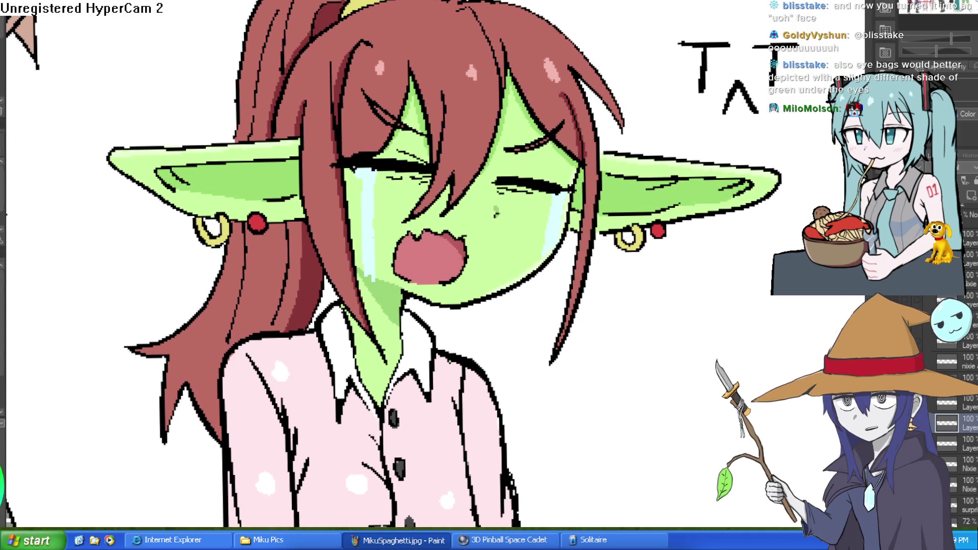
{"action": "scroll", "coordinate": [493, 172], "scroll_direction": "up", "scroll_amount": 3}
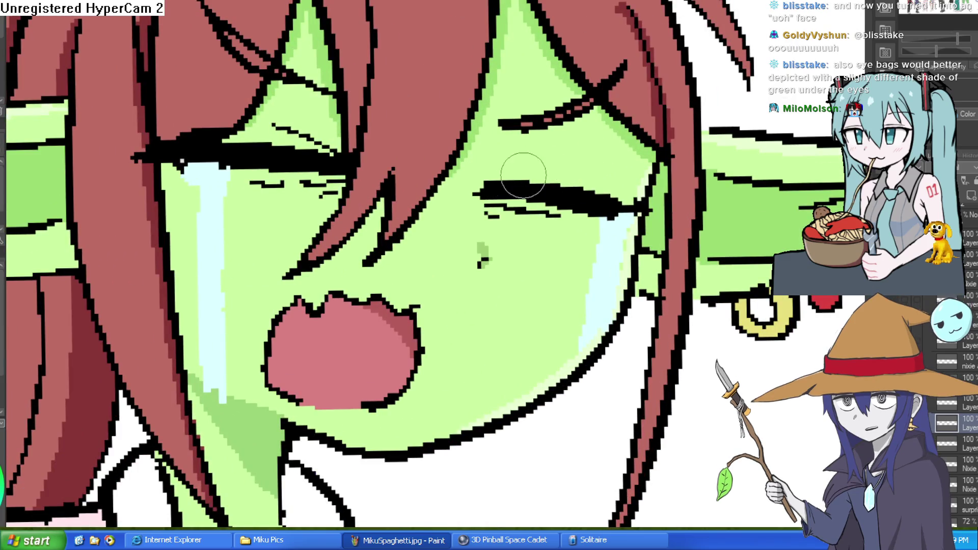
{"action": "scroll", "coordinate": [629, 187], "scroll_direction": "down", "scroll_amount": 3}
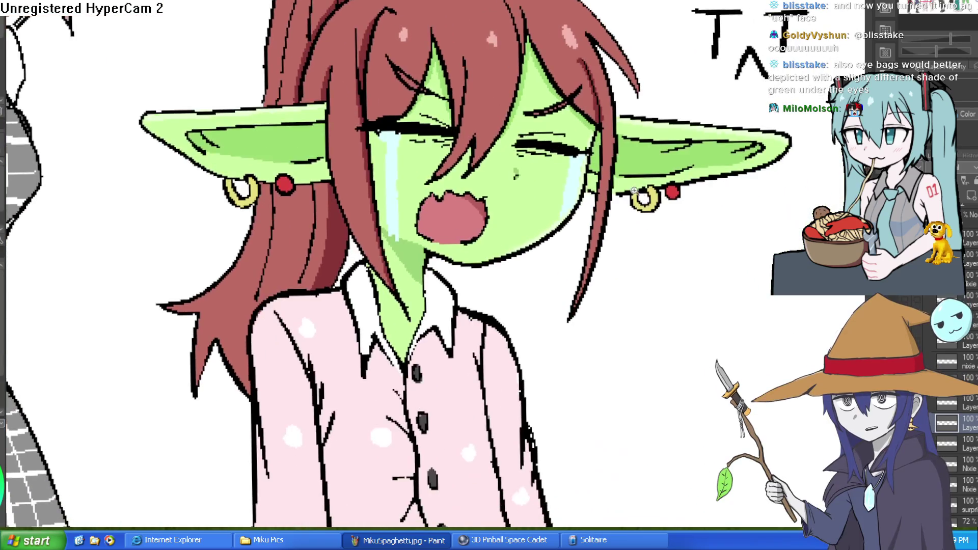
{"action": "scroll", "coordinate": [630, 187], "scroll_direction": "down", "scroll_amount": 3}
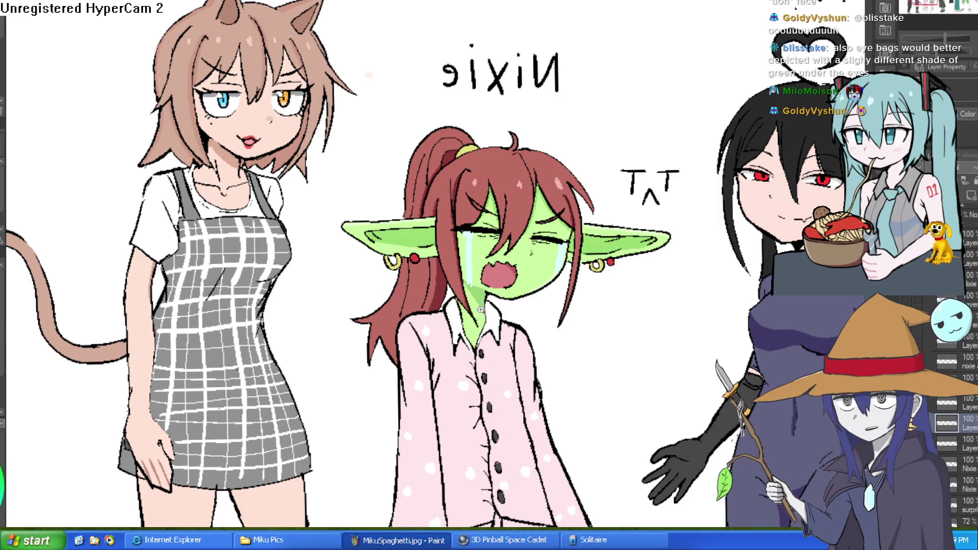
{"action": "scroll", "coordinate": [482, 309], "scroll_direction": "up", "scroll_amount": 3}
{"action": "mouse_move", "coordinate": [562, 241]}
{"action": "left_mouse_down"}
{"action": "mouse_move", "coordinate": [634, 197]}
{"action": "mouse_move", "coordinate": [601, 182]}
{"action": "left_mouse_up"}
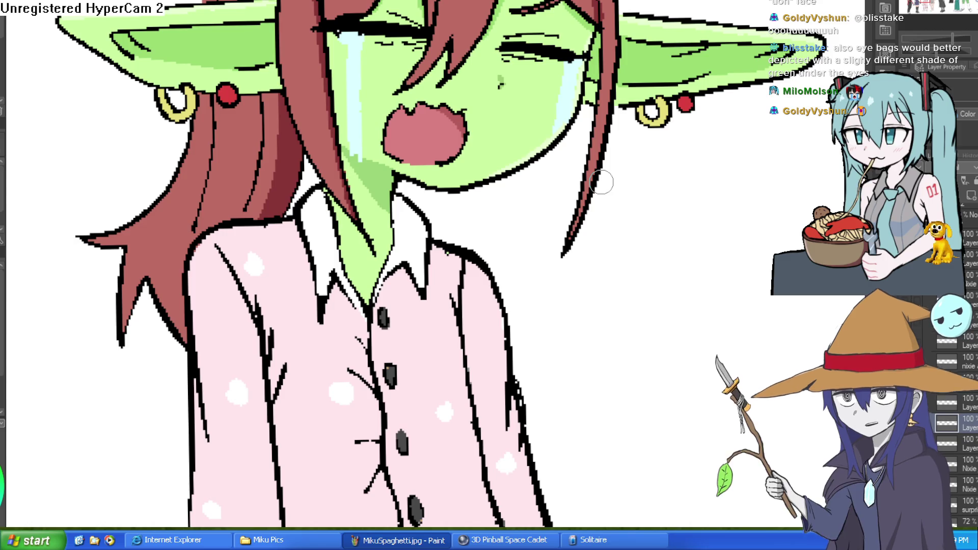
{"action": "left_click_drag", "start_coordinate": [649, 192], "coordinate": [617, 307]}
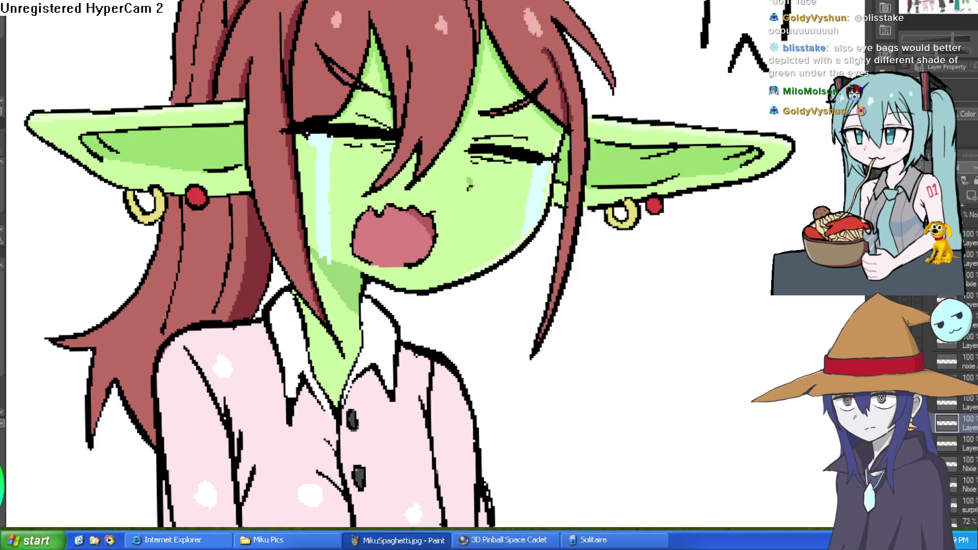
{"action": "left_click", "coordinate": [928, 167]}
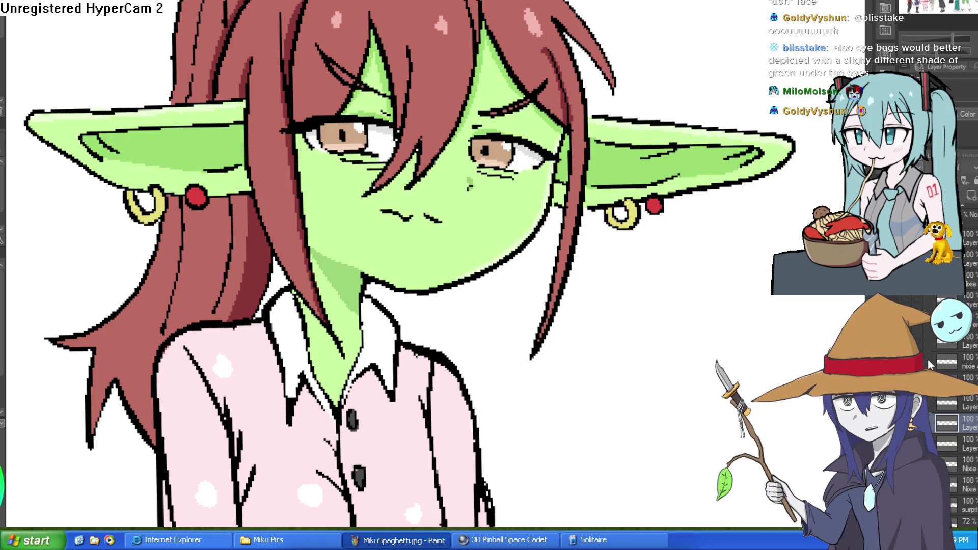
{"action": "key", "text": "ctrl+z"}
{"action": "key", "text": "ctrl+y"}
{"action": "key", "text": "ctrl+z"}
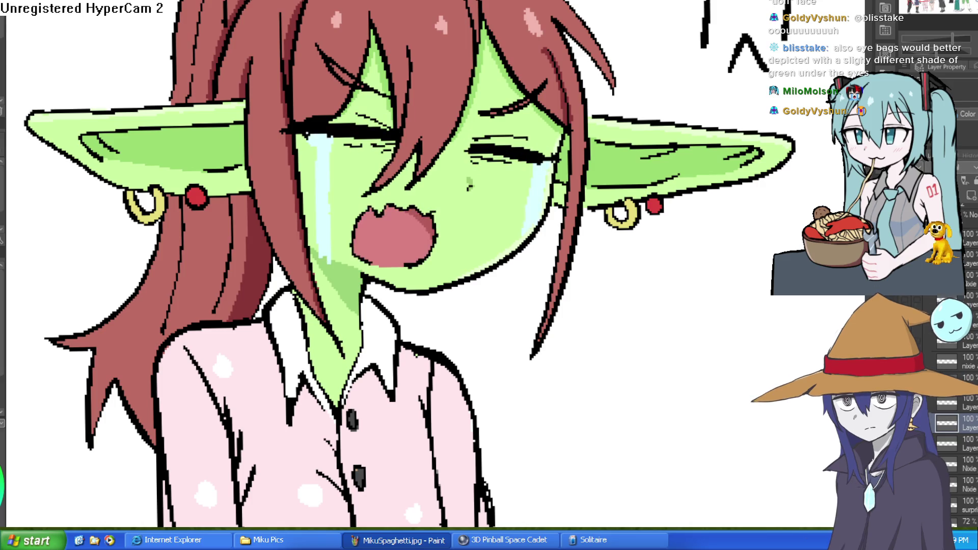
Close the T^T caret into a triangle, recompare neutral and crying faces, ending on crying.
{"action": "left_click_drag", "start_coordinate": [728, 71], "coordinate": [766, 70]}
{"action": "scroll", "coordinate": [708, 193], "scroll_direction": "down", "scroll_amount": 5}
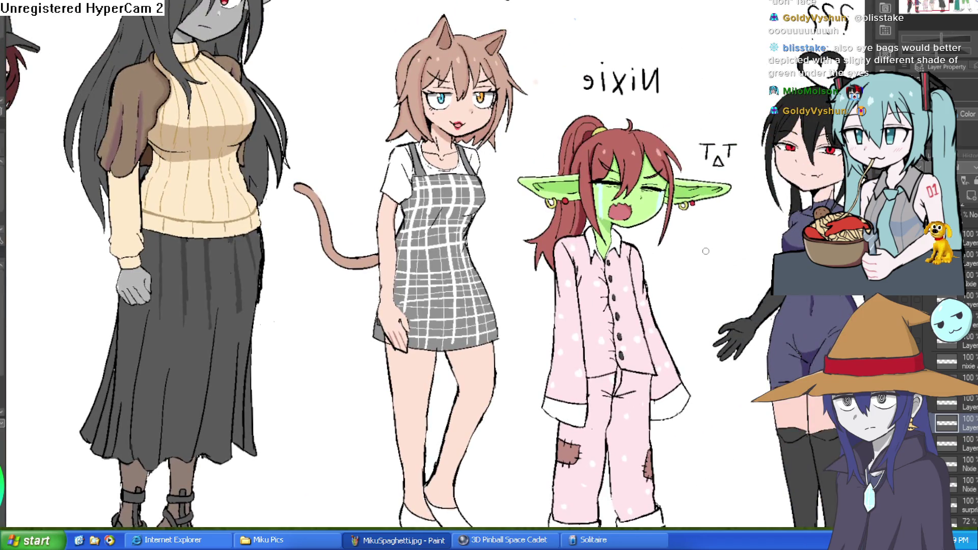
{"action": "key", "text": "ctrl+z"}
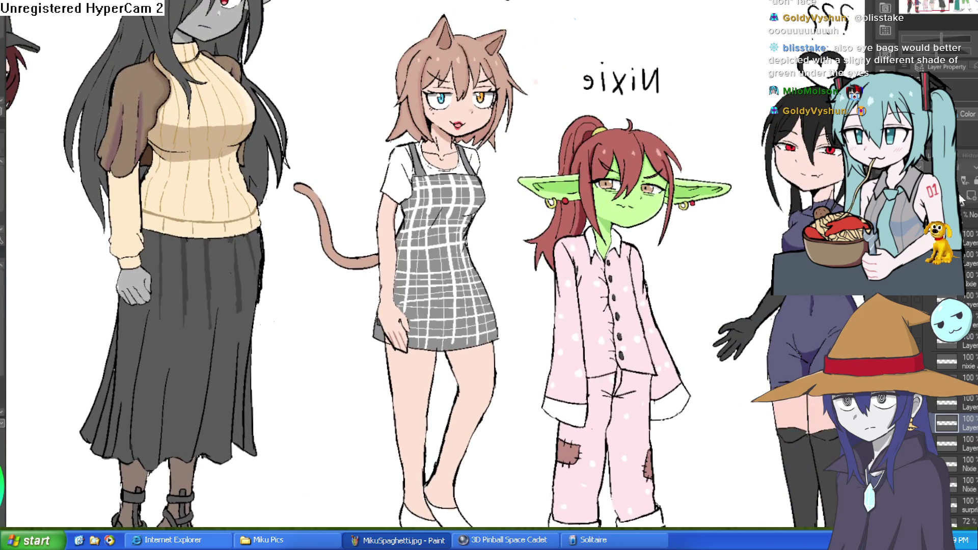
{"action": "key", "text": "ctrl+y"}
{"action": "scroll", "coordinate": [664, 340], "scroll_direction": "up", "scroll_amount": 5}
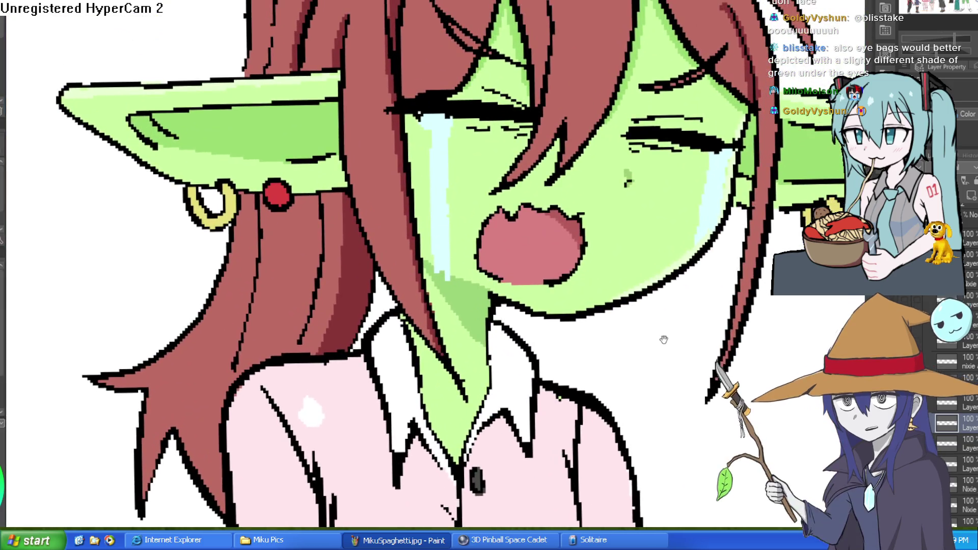
{"action": "mouse_move", "coordinate": [664, 340]}
{"action": "left_mouse_down"}
{"action": "mouse_move", "coordinate": [634, 343]}
{"action": "mouse_move", "coordinate": [629, 355]}
{"action": "left_mouse_up"}
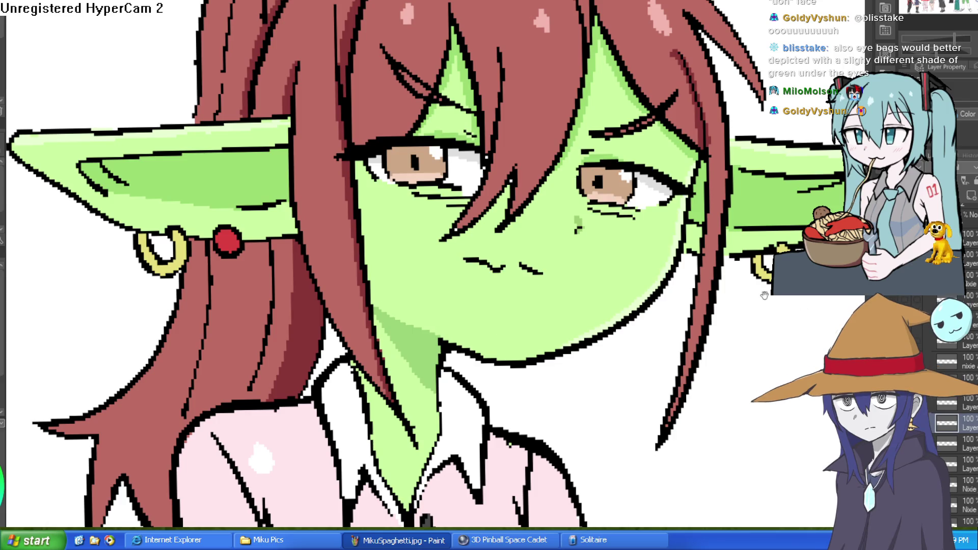
{"action": "left_click_drag", "start_coordinate": [771, 300], "coordinate": [745, 367]}
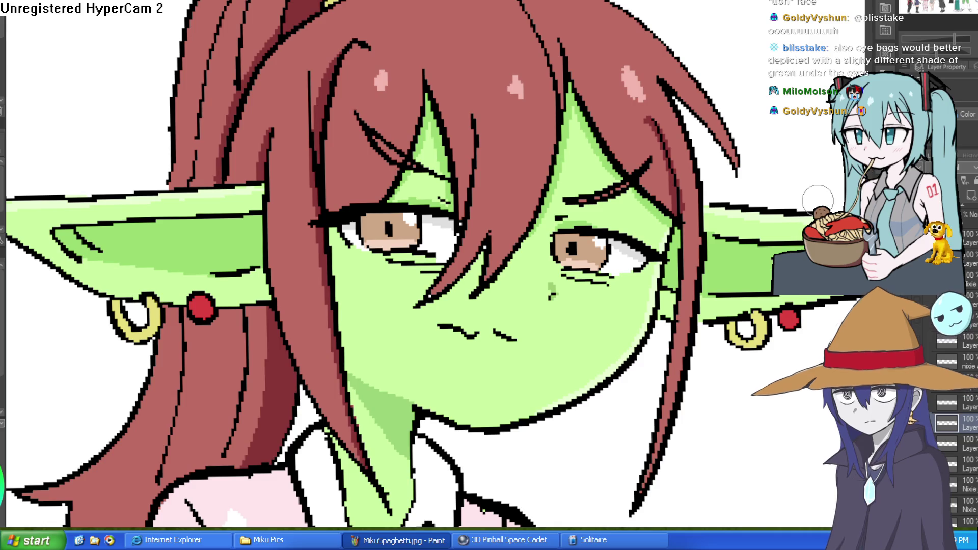
{"action": "key", "text": "ctrl+z"}
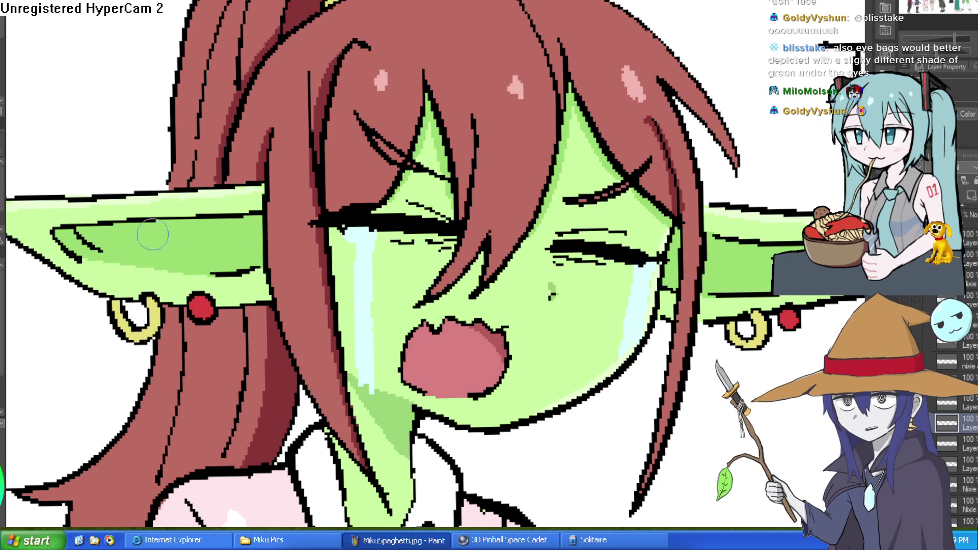
{"action": "scroll", "coordinate": [557, 178], "scroll_direction": "up", "scroll_amount": 3}
Try a darker-green eye-bag stroke under the eye, then undo it.
{"action": "left_click", "coordinate": [557, 179]}
{"action": "mouse_move", "coordinate": [557, 197]}
{"action": "left_mouse_down"}
{"action": "mouse_move", "coordinate": [518, 218]}
{"action": "mouse_move", "coordinate": [578, 174]}
{"action": "mouse_move", "coordinate": [639, 153]}
{"action": "left_mouse_up"}
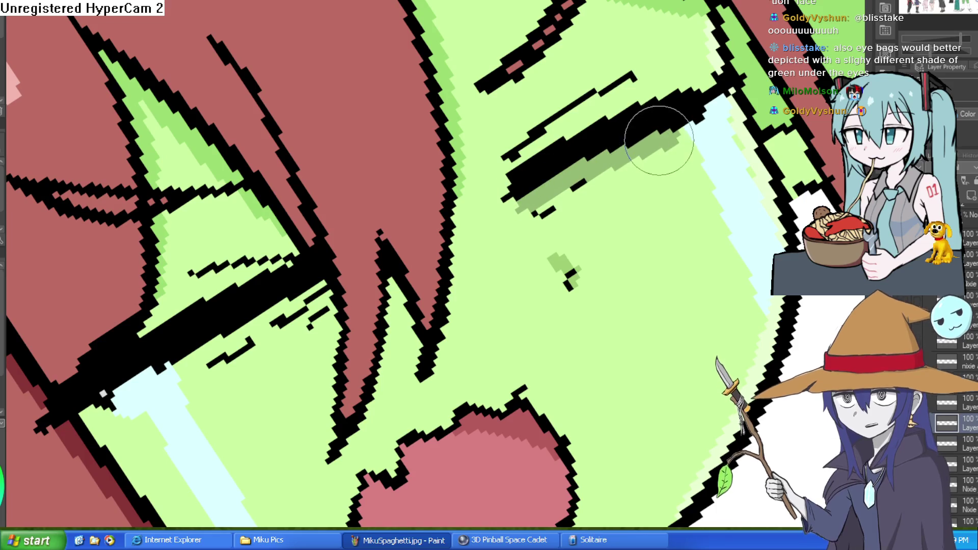
{"action": "key", "text": "ctrl+z"}
{"action": "key", "text": "ctrl+z"}
{"action": "key", "text": "ctrl+0"}
Rotate the view and shade under both eye lines in darker green, covering a stray black dash.
{"action": "key", "text": "minus"}
{"action": "key", "text": "minus"}
{"action": "key", "text": "minus"}
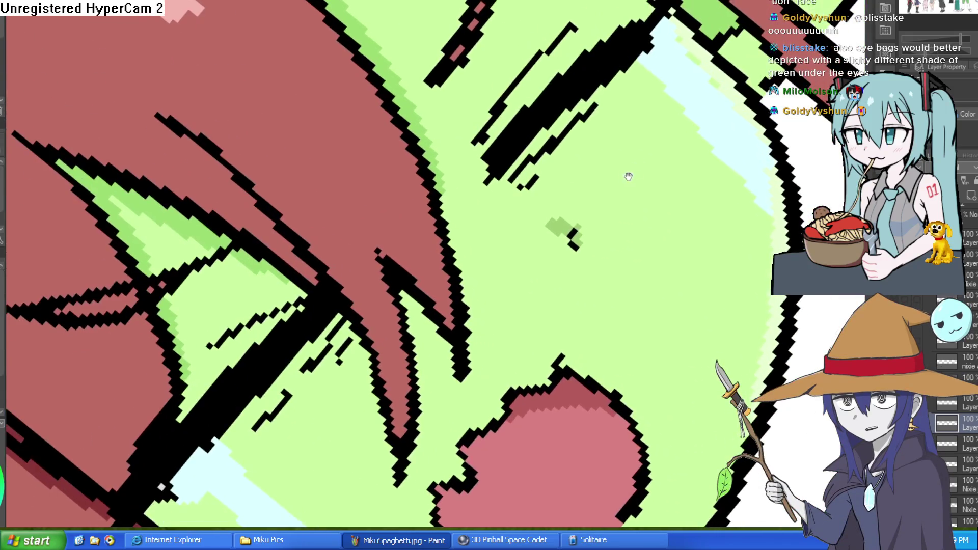
{"action": "key", "text": "minus"}
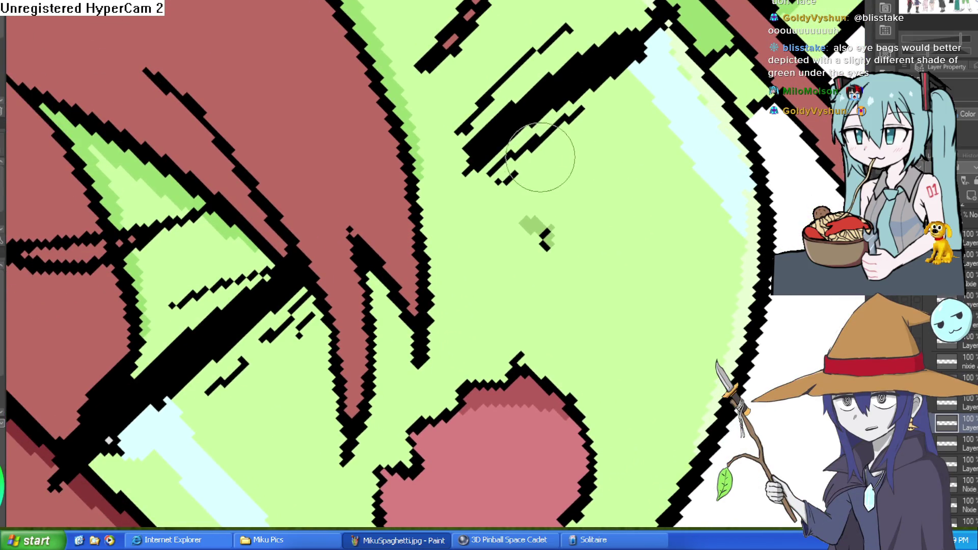
{"action": "left_click_drag", "start_coordinate": [497, 165], "coordinate": [620, 80]}
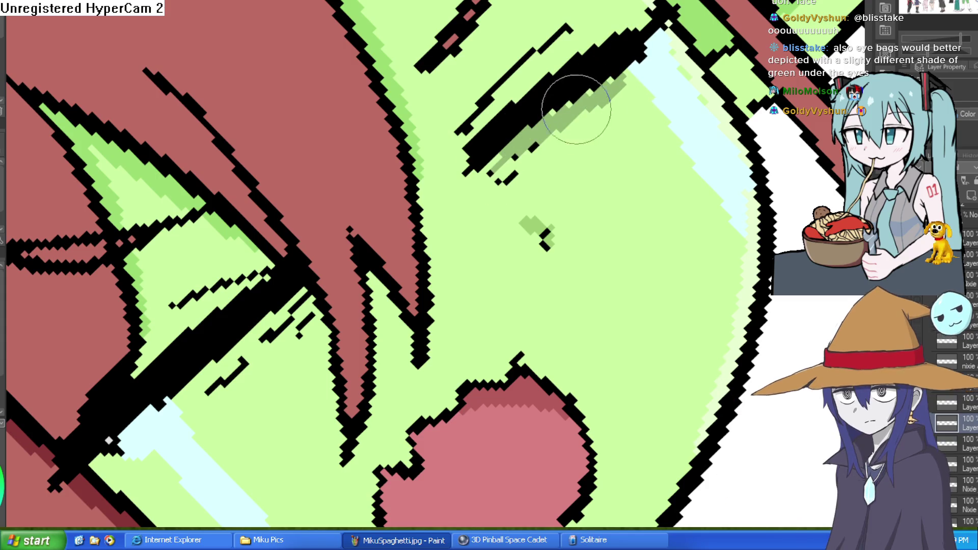
{"action": "mouse_move", "coordinate": [343, 280]}
{"action": "left_mouse_down"}
{"action": "mouse_move", "coordinate": [389, 186]}
{"action": "mouse_move", "coordinate": [306, 280]}
{"action": "left_mouse_up"}
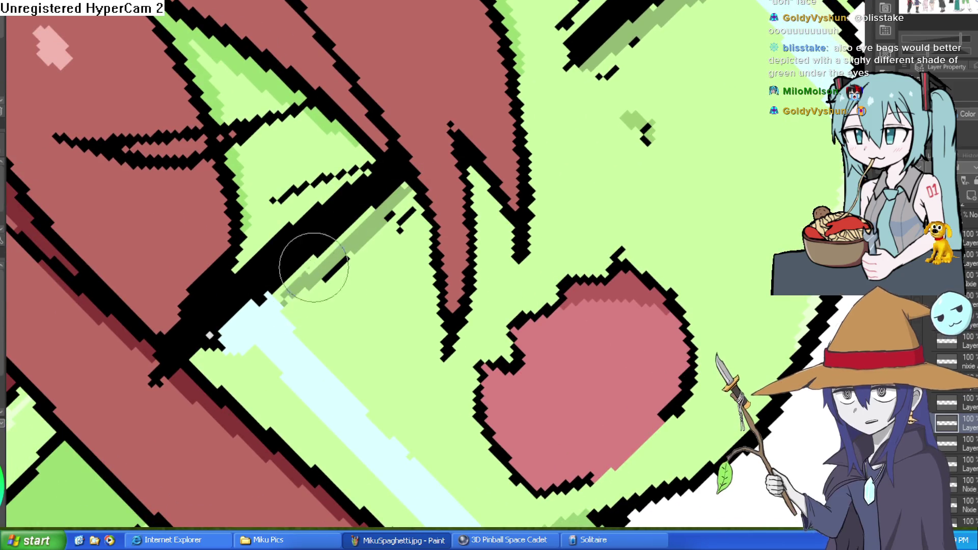
{"action": "mouse_move", "coordinate": [405, 192]}
{"action": "left_mouse_down"}
{"action": "mouse_move", "coordinate": [305, 258]}
{"action": "mouse_move", "coordinate": [285, 290]}
{"action": "left_mouse_up"}
{"action": "scroll", "coordinate": [285, 290], "scroll_direction": "down", "scroll_amount": 6}
{"action": "scroll", "coordinate": [285, 290], "scroll_direction": "up", "scroll_amount": 2}
{"action": "scroll", "coordinate": [285, 290], "scroll_direction": "up", "scroll_amount": 1}
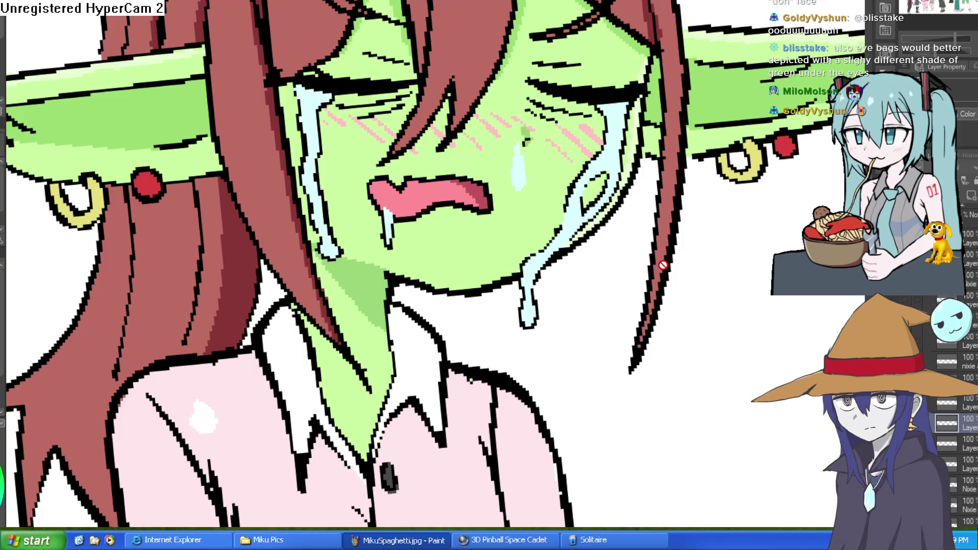
Hide the crying expression layer to compare it with the calm face.
{"action": "left_click", "coordinate": [932, 275]}
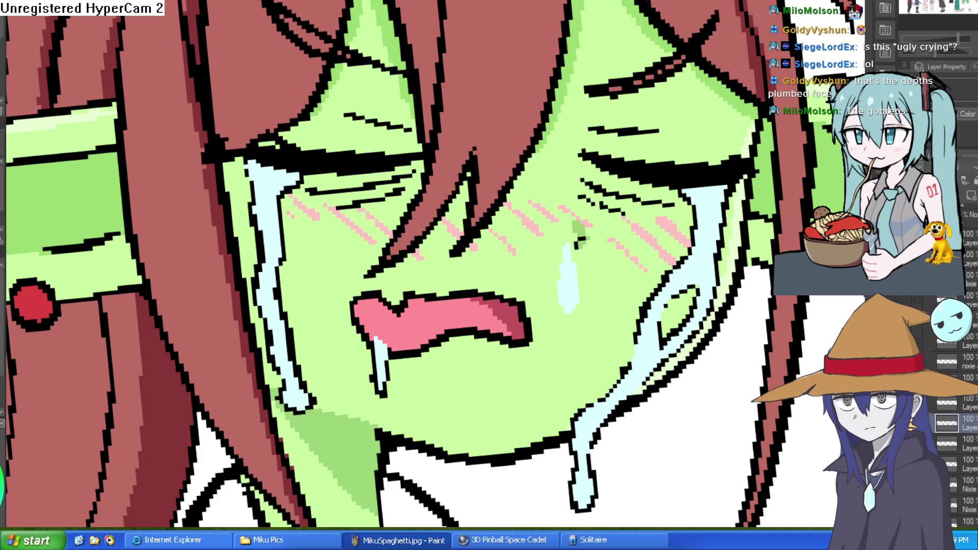
{"action": "scroll", "coordinate": [715, 296], "scroll_direction": "down", "scroll_amount": 5}
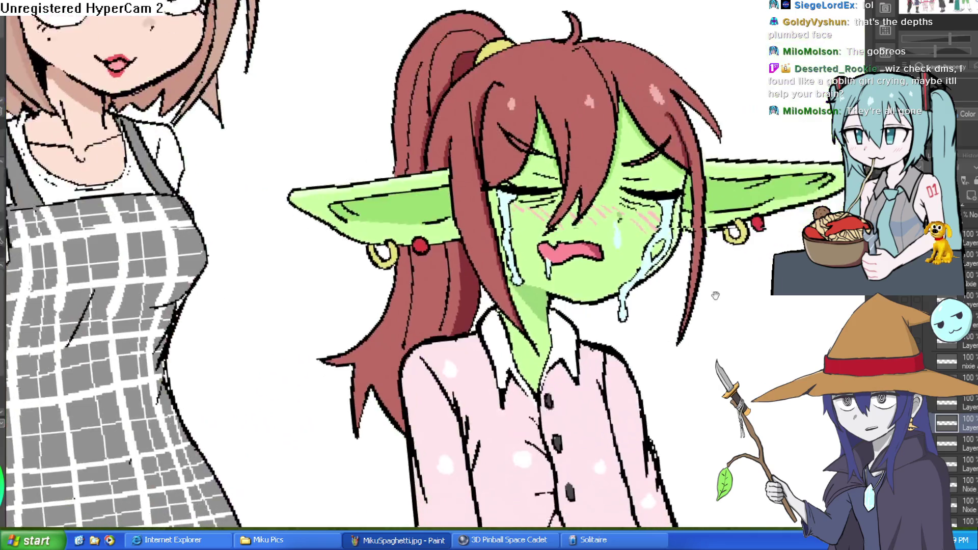
{"action": "left_click_drag", "start_coordinate": [796, 200], "coordinate": [745, 245]}
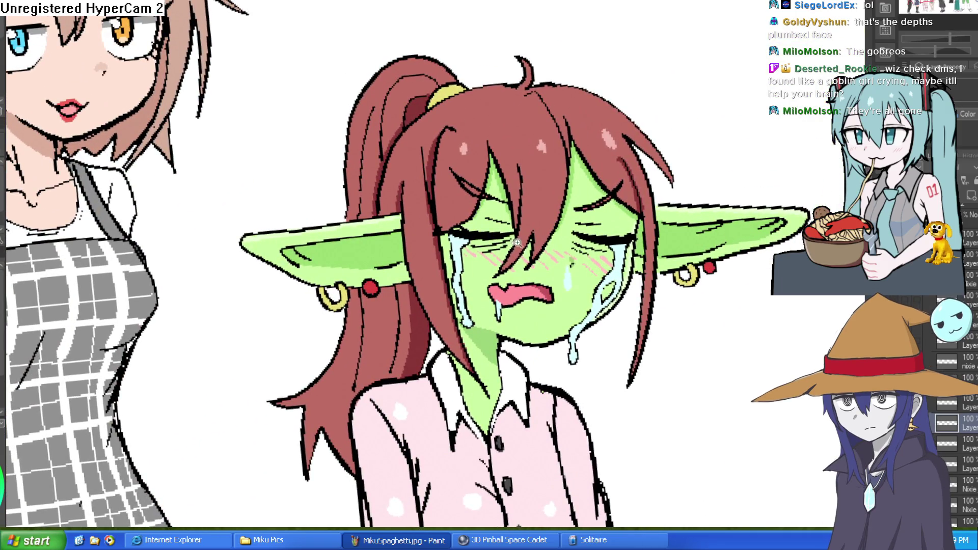
{"action": "scroll", "coordinate": [582, 224], "scroll_direction": "up", "scroll_amount": 3}
{"action": "scroll", "coordinate": [622, 356], "scroll_direction": "down", "scroll_amount": 5}
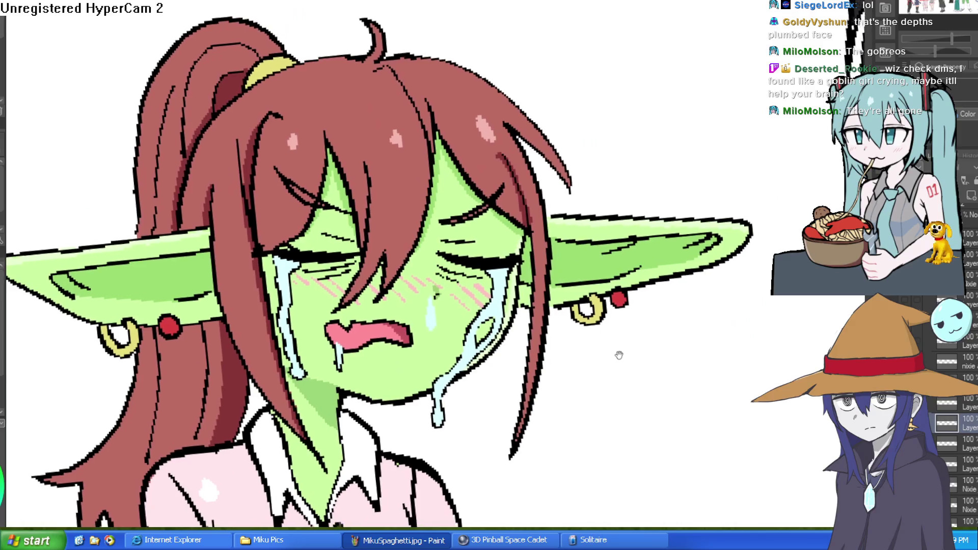
{"action": "scroll", "coordinate": [579, 330], "scroll_direction": "up", "scroll_amount": 3}
{"action": "scroll", "coordinate": [580, 330], "scroll_direction": "up", "scroll_amount": 2}
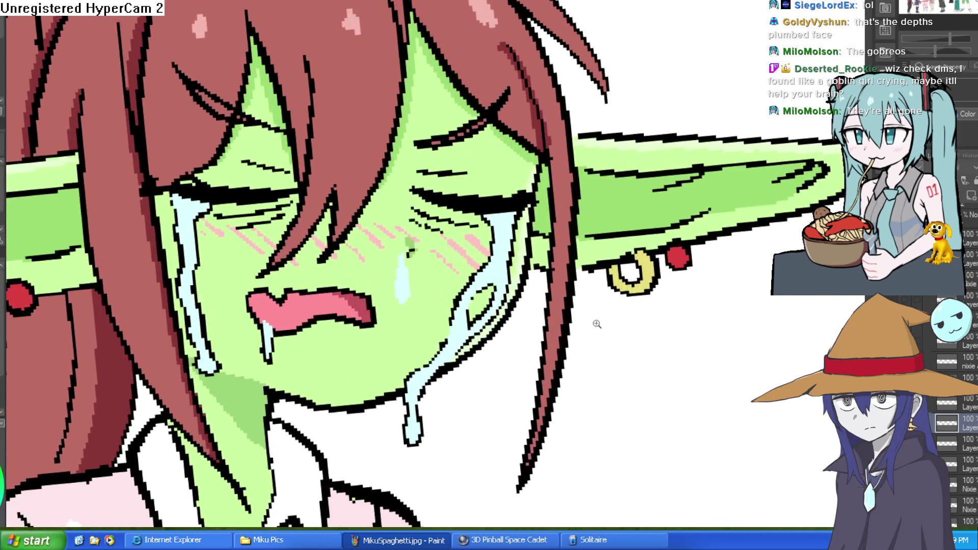
{"action": "scroll", "coordinate": [594, 326], "scroll_direction": "down", "scroll_amount": 3}
{"action": "scroll", "coordinate": [611, 330], "scroll_direction": "up", "scroll_amount": 2}
{"action": "scroll", "coordinate": [612, 330], "scroll_direction": "down", "scroll_amount": 4}
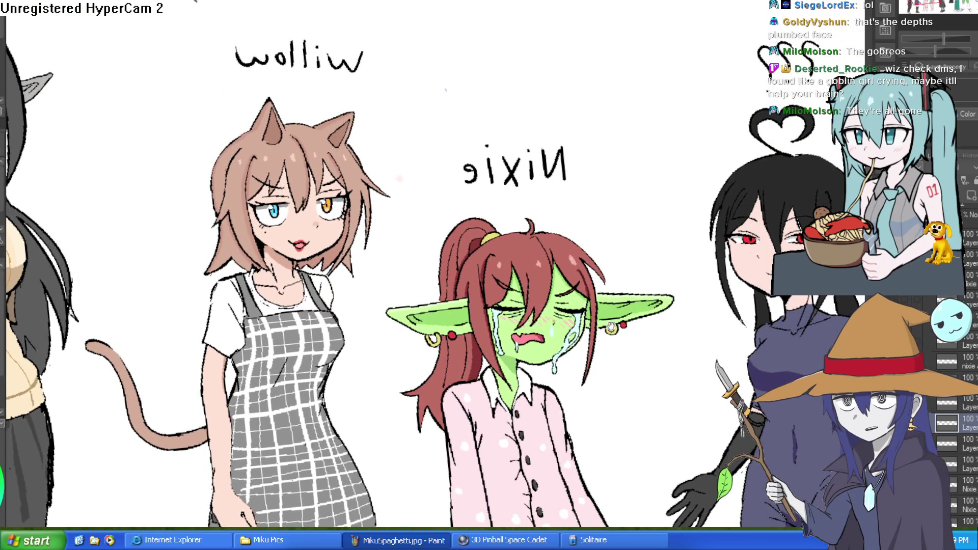
{"action": "scroll", "coordinate": [642, 336], "scroll_direction": "up", "scroll_amount": 3}
{"action": "scroll", "coordinate": [702, 361], "scroll_direction": "down", "scroll_amount": 1}
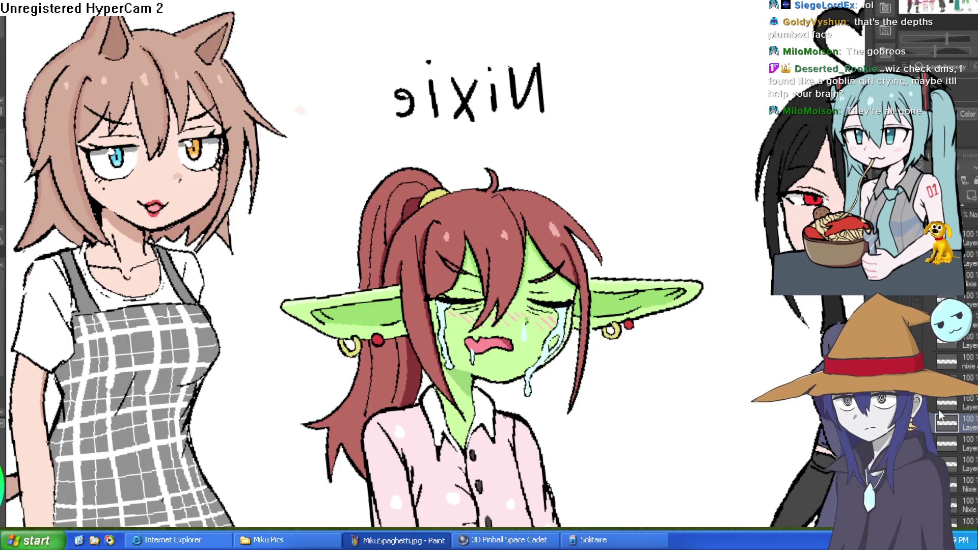
{"action": "key", "text": "ctrl+z"}
{"action": "key", "text": "ctrl+y"}
{"action": "scroll", "coordinate": [673, 334], "scroll_direction": "down", "scroll_amount": 3}
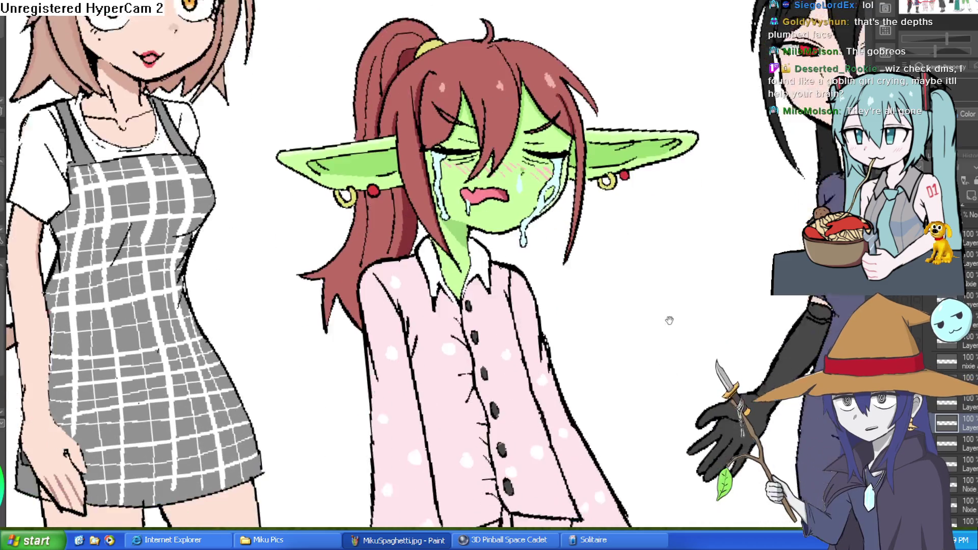
{"action": "scroll", "coordinate": [974, 493], "scroll_direction": "down", "scroll_amount": 3}
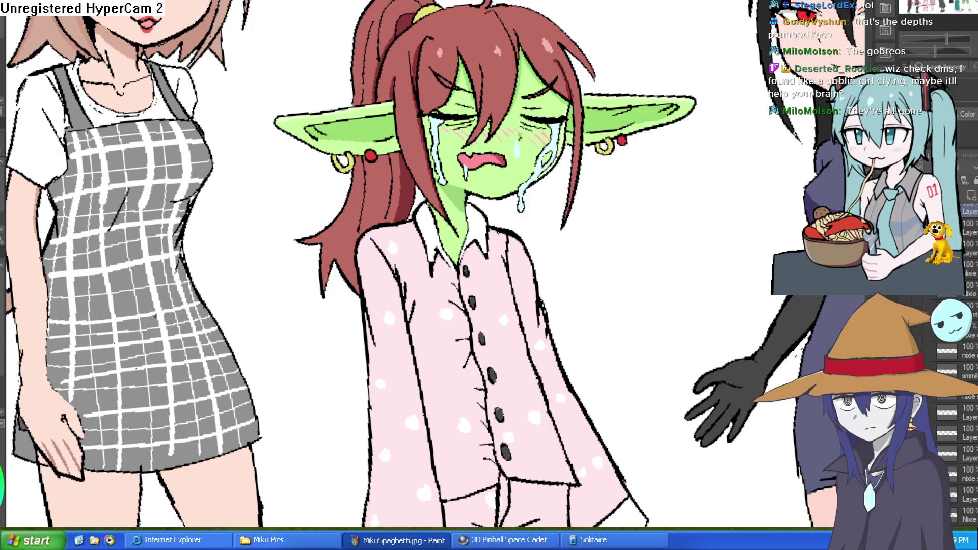
{"action": "scroll", "coordinate": [968, 459], "scroll_direction": "down", "scroll_amount": 1}
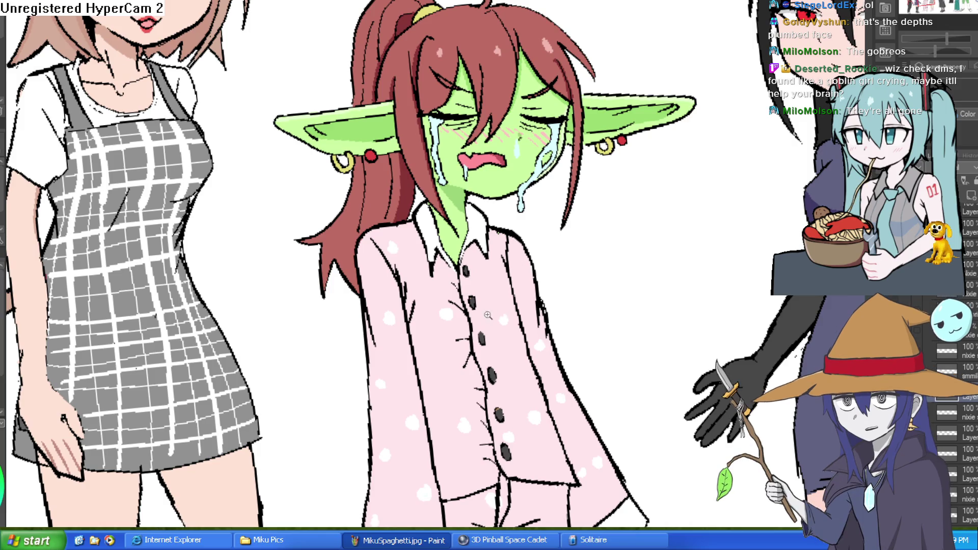
{"action": "scroll", "coordinate": [489, 314], "scroll_direction": "up", "scroll_amount": 3}
{"action": "scroll", "coordinate": [958, 438], "scroll_direction": "up", "scroll_amount": 2}
{"action": "scroll", "coordinate": [958, 438], "scroll_direction": "up", "scroll_amount": 2}
{"action": "left_click", "coordinate": [946, 423]}
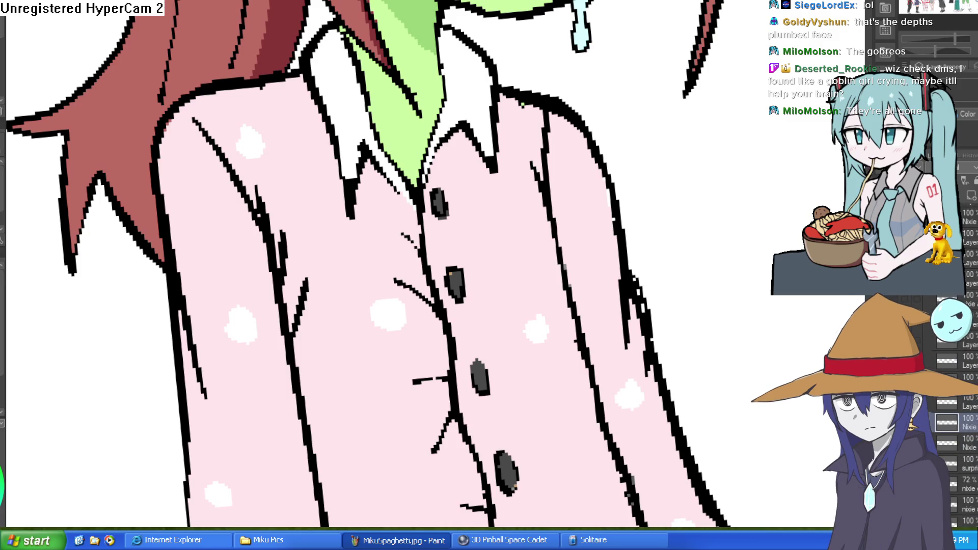
Dab solid dark dirt marks and a small streak across the shirt front near the buttons.
{"action": "left_click_drag", "start_coordinate": [498, 199], "coordinate": [497, 215]}
{"action": "left_click_drag", "start_coordinate": [526, 248], "coordinate": [526, 259]}
{"action": "left_click_drag", "start_coordinate": [499, 202], "coordinate": [499, 213]}
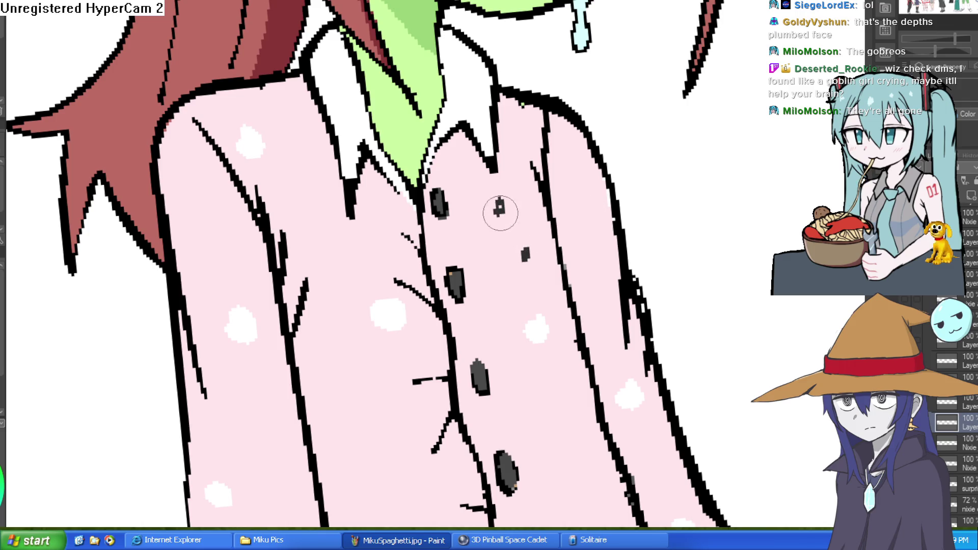
{"action": "left_click_drag", "start_coordinate": [514, 166], "coordinate": [515, 174]}
{"action": "left_click", "coordinate": [343, 366]}
{"action": "left_click", "coordinate": [378, 394]}
{"action": "left_click_drag", "start_coordinate": [403, 423], "coordinate": [404, 412]}
{"action": "left_click", "coordinate": [408, 359]}
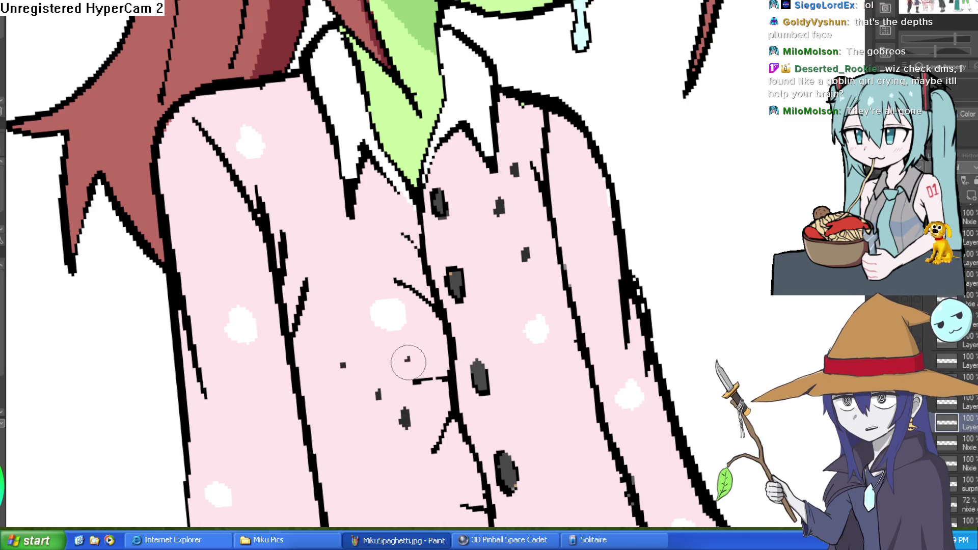
{"action": "left_click", "coordinate": [350, 258]}
{"action": "left_click", "coordinate": [366, 243]}
{"action": "left_click", "coordinate": [362, 296]}
Speckle dirt along the right side and near the top of the shirt.
{"action": "left_click_drag", "start_coordinate": [509, 297], "coordinate": [526, 233]}
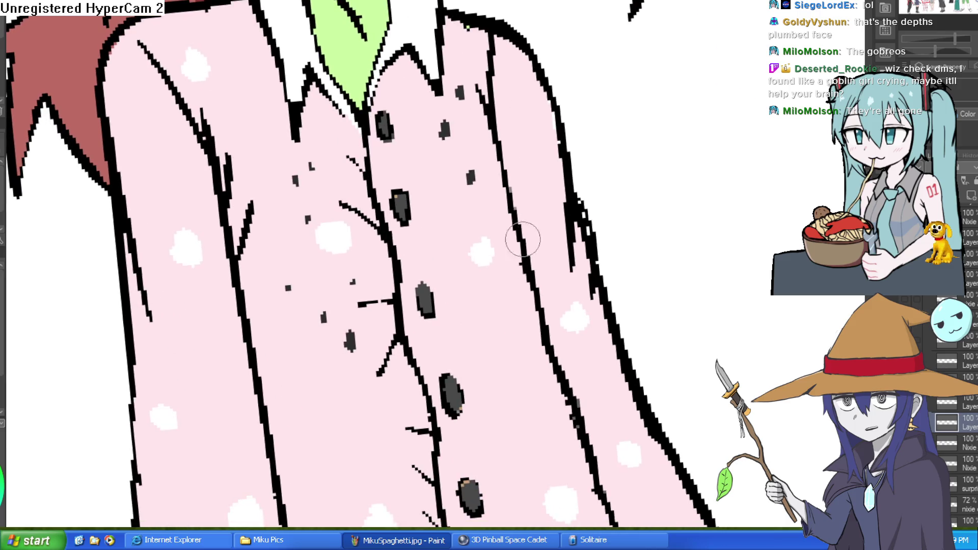
{"action": "left_click", "coordinate": [504, 335]}
{"action": "left_click", "coordinate": [514, 295]}
{"action": "left_click", "coordinate": [515, 126]}
{"action": "left_click", "coordinate": [512, 87]}
{"action": "left_click", "coordinate": [534, 196]}
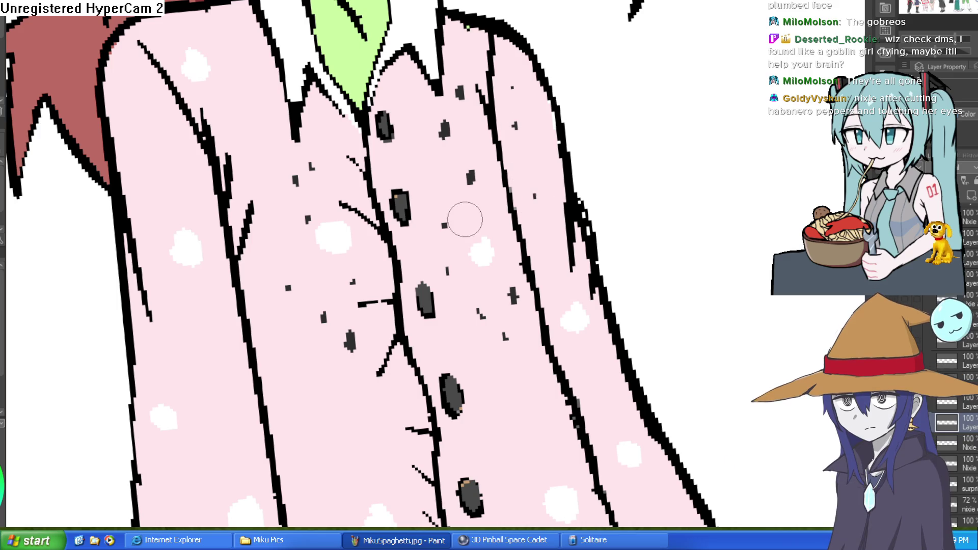
{"action": "left_click", "coordinate": [439, 163]}
{"action": "left_click", "coordinate": [461, 197]}
{"action": "left_click", "coordinate": [485, 203]}
Scatter more dirt specks across the lower part of the shirt.
{"action": "left_click", "coordinate": [478, 355]}
{"action": "left_click", "coordinate": [496, 383]}
{"action": "left_click", "coordinate": [338, 407]}
{"action": "left_click", "coordinate": [297, 393]}
{"action": "scroll", "coordinate": [393, 358], "scroll_direction": "down", "scroll_amount": 3}
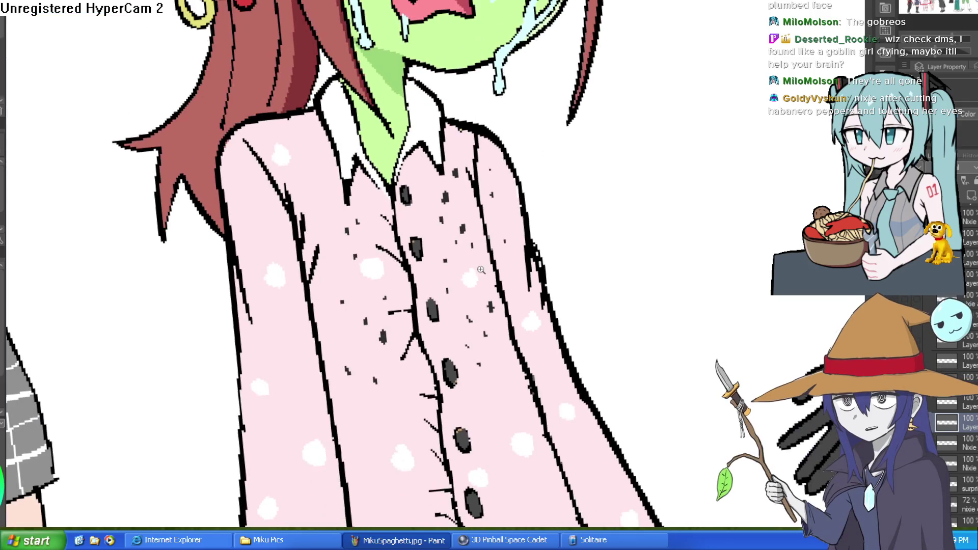
{"action": "scroll", "coordinate": [403, 206], "scroll_direction": "up", "scroll_amount": 3}
{"action": "left_click", "coordinate": [392, 162]}
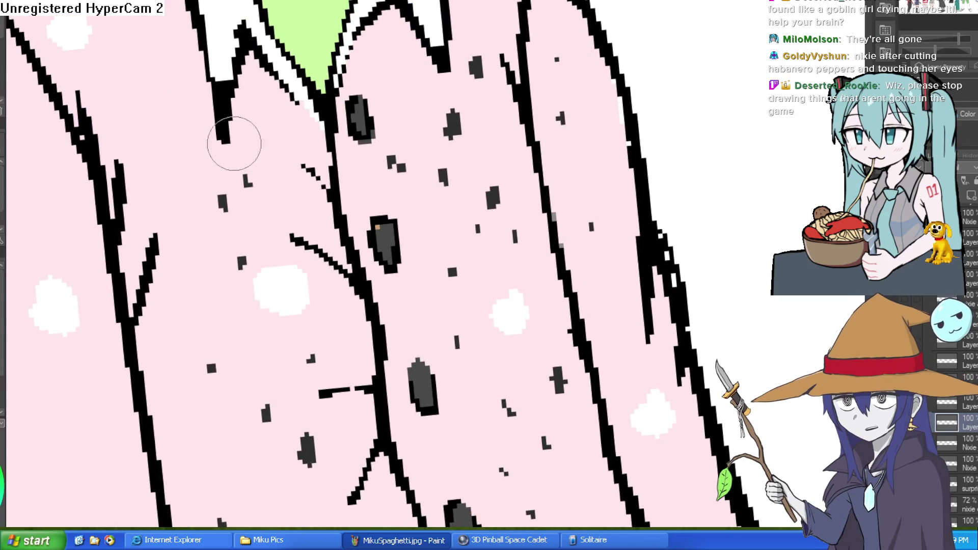
Add final dirt specks along the right edge and around the middle buttons.
{"action": "left_click_drag", "start_coordinate": [455, 86], "coordinate": [496, 428]}
{"action": "scroll", "coordinate": [496, 428], "scroll_direction": "down", "scroll_amount": 3}
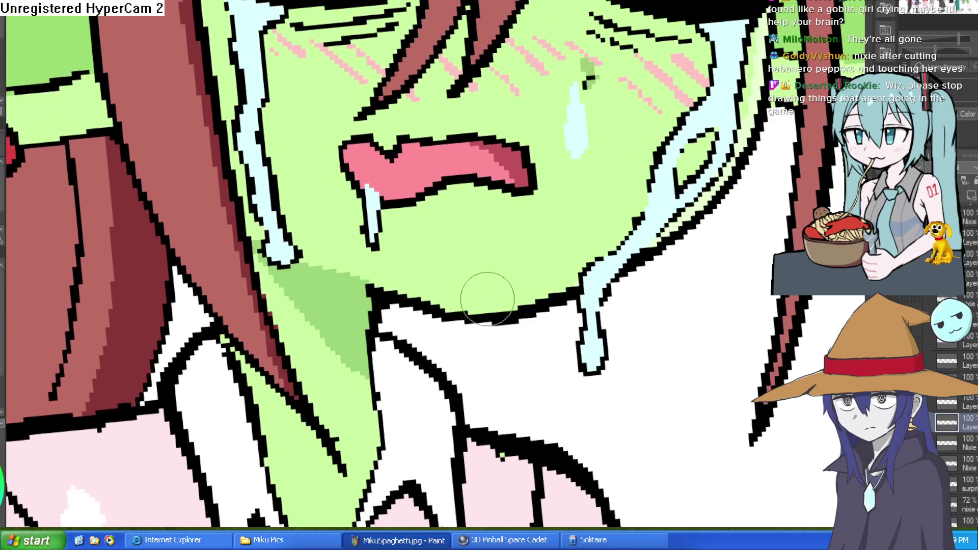
{"action": "scroll", "coordinate": [556, 194], "scroll_direction": "up", "scroll_amount": 3}
{"action": "scroll", "coordinate": [556, 193], "scroll_direction": "down", "scroll_amount": 2}
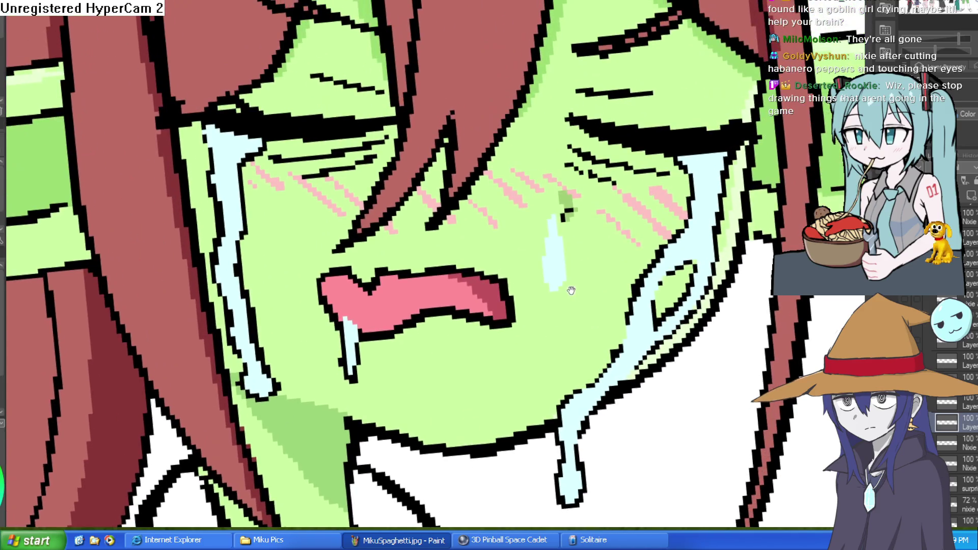
{"action": "scroll", "coordinate": [568, 290], "scroll_direction": "up", "scroll_amount": 1}
{"action": "scroll", "coordinate": [590, 206], "scroll_direction": "down", "scroll_amount": 2}
{"action": "scroll", "coordinate": [608, 244], "scroll_direction": "down", "scroll_amount": 2}
{"action": "scroll", "coordinate": [536, 313], "scroll_direction": "up", "scroll_amount": 3}
{"action": "left_click_drag", "start_coordinate": [535, 312], "coordinate": [548, 313]}
{"action": "left_click", "coordinate": [553, 302]}
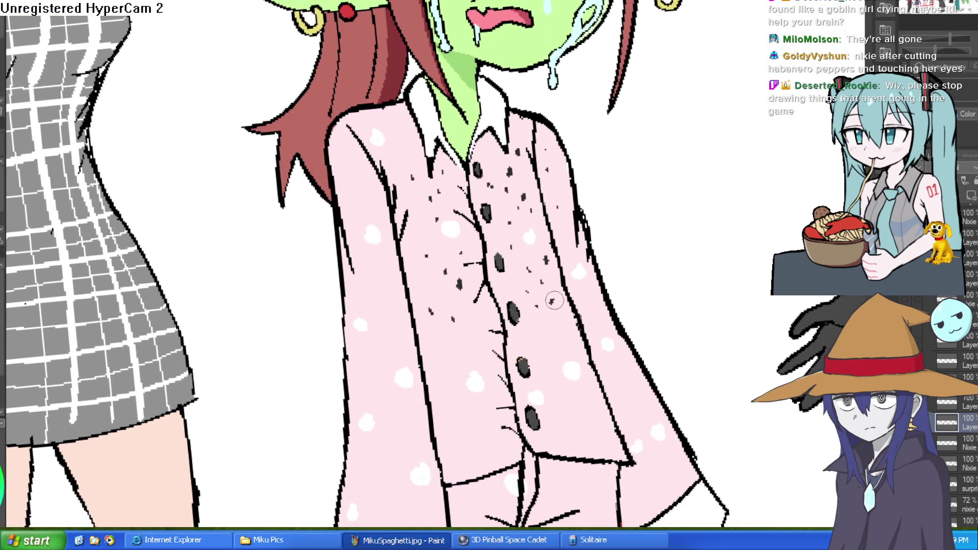
{"action": "left_click", "coordinate": [561, 319]}
{"action": "left_click", "coordinate": [555, 336]}
{"action": "left_click", "coordinate": [462, 344]}
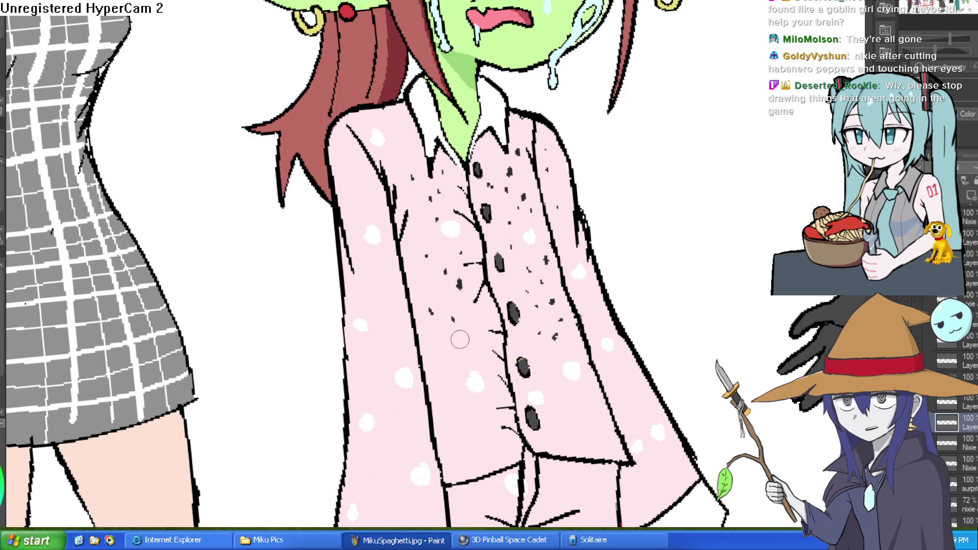
{"action": "left_click", "coordinate": [482, 313]}
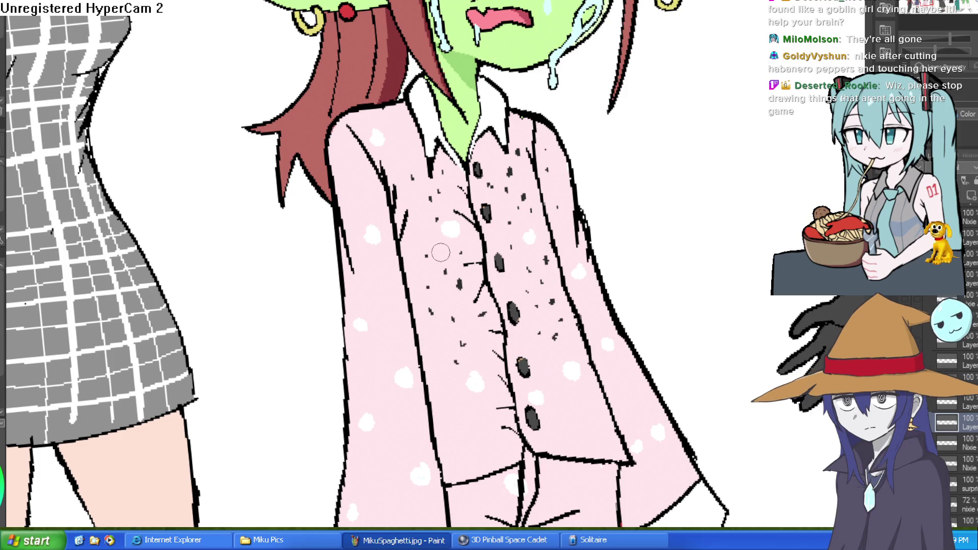
{"action": "left_click", "coordinate": [420, 231]}
{"action": "scroll", "coordinate": [505, 239], "scroll_direction": "up", "scroll_amount": 3}
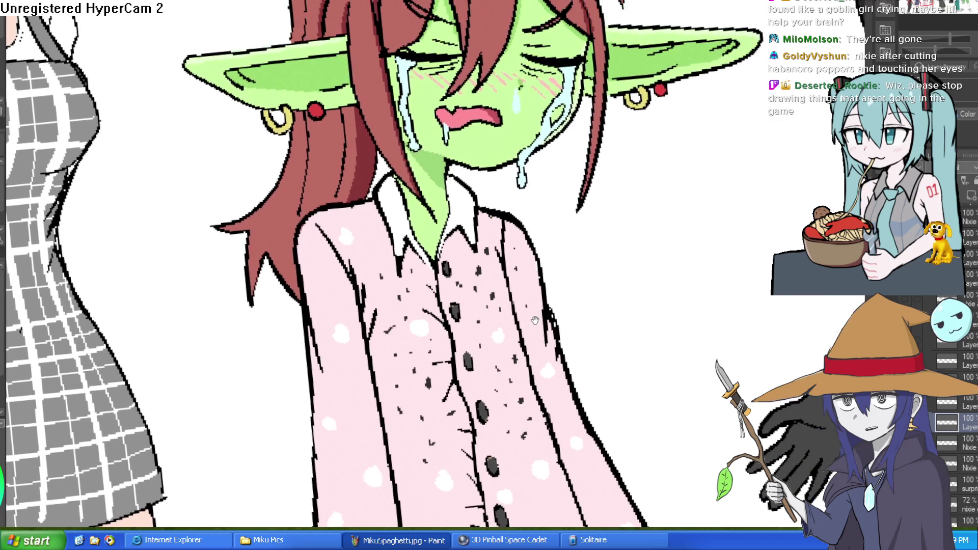
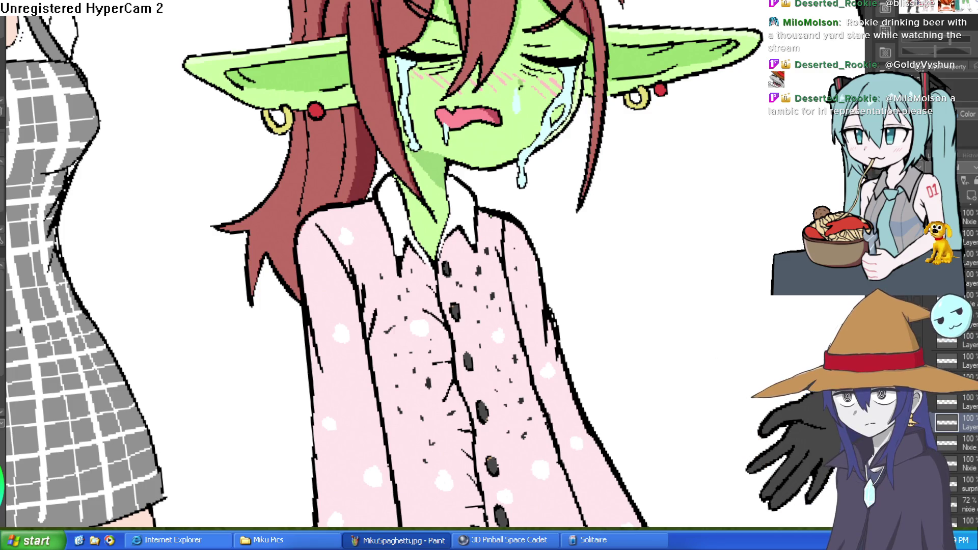
Switch canvases to the photo of the slumped man holding a beer.
{"action": "key", "text": "ctrl+Tab"}
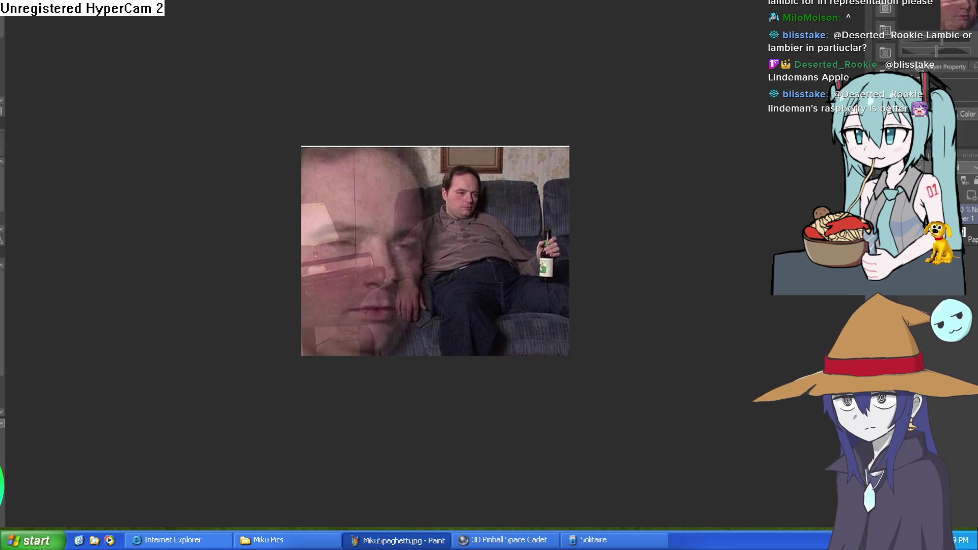
Pan and zoom the couch reference photo to frame the slouching man.
{"action": "left_click_drag", "start_coordinate": [530, 242], "coordinate": [535, 219]}
{"action": "scroll", "coordinate": [534, 219], "scroll_direction": "up", "scroll_amount": 4}
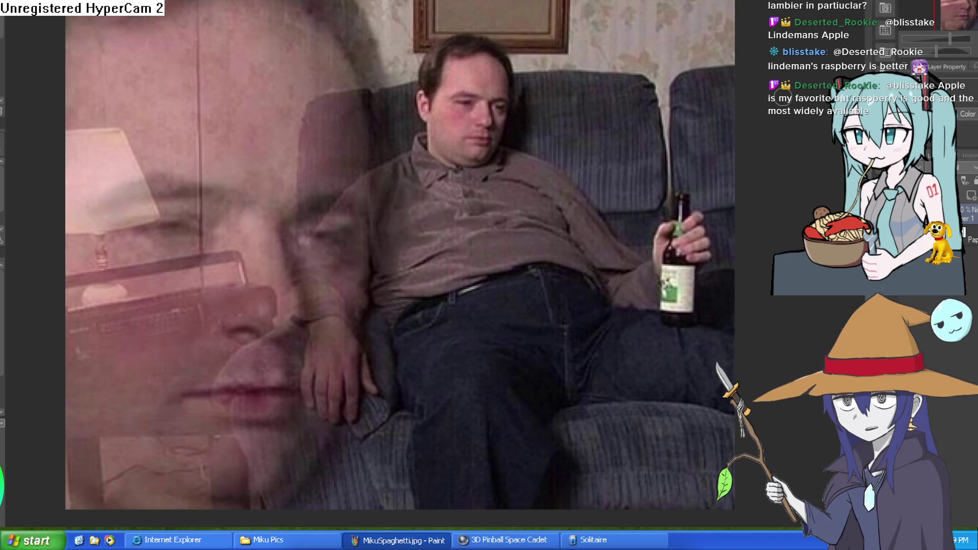
{"action": "mouse_move", "coordinate": [711, 225]}
{"action": "left_mouse_down"}
{"action": "mouse_move", "coordinate": [707, 249]}
{"action": "mouse_move", "coordinate": [711, 230]}
{"action": "left_mouse_up"}
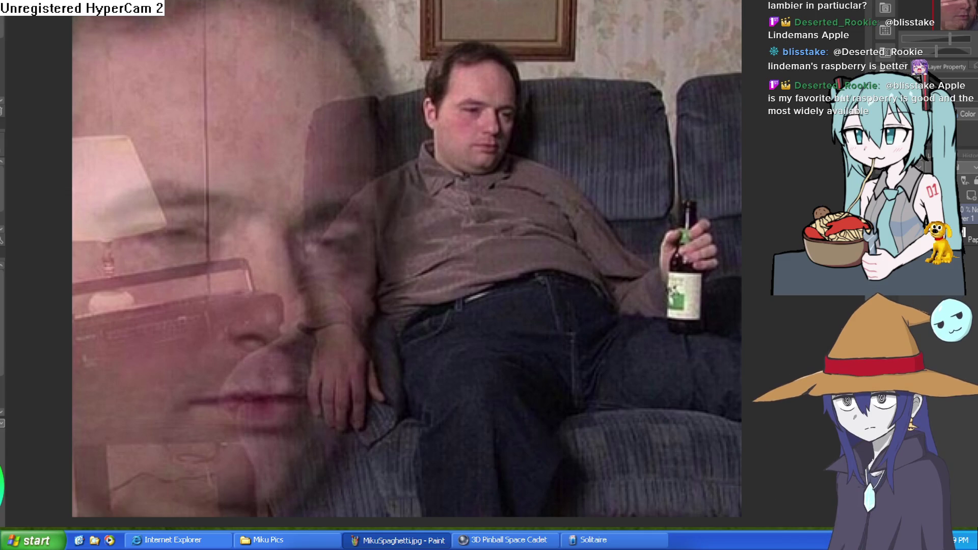
{"action": "left_click_drag", "start_coordinate": [704, 156], "coordinate": [701, 164]}
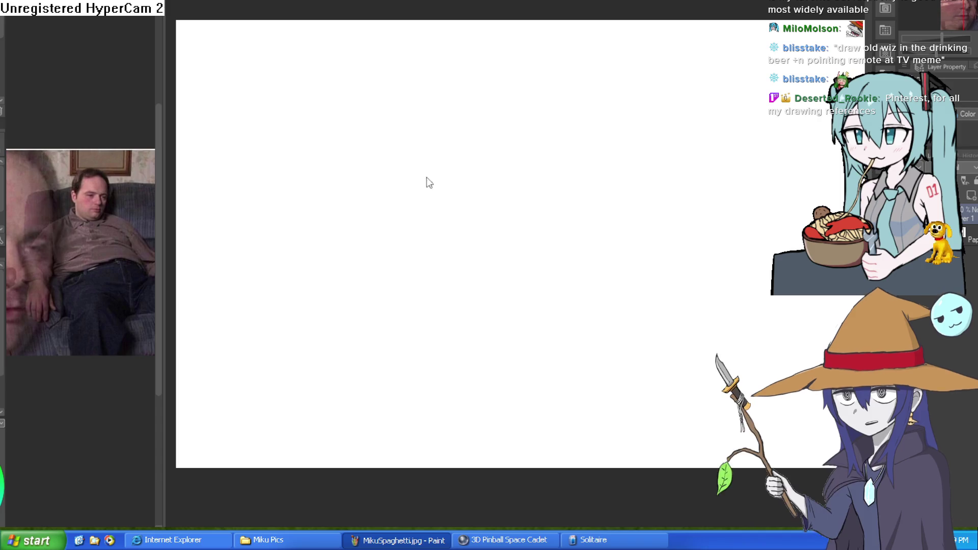
Sketch the head circle's arc and the vertical centre line down to the chin.
{"action": "mouse_move", "coordinate": [442, 153]}
{"action": "left_mouse_down"}
{"action": "mouse_move", "coordinate": [470, 182]}
{"action": "mouse_move", "coordinate": [454, 133]}
{"action": "mouse_move", "coordinate": [435, 214]}
{"action": "mouse_move", "coordinate": [483, 120]}
{"action": "left_mouse_up"}
{"action": "key", "text": "ctrl+z"}
{"action": "key", "text": "ctrl+z"}
{"action": "scroll", "coordinate": [447, 130], "scroll_direction": "up", "scroll_amount": 1}
{"action": "key", "text": "ctrl+z"}
{"action": "mouse_move", "coordinate": [463, 87]}
{"action": "left_mouse_down"}
{"action": "mouse_move", "coordinate": [516, 161]}
{"action": "mouse_move", "coordinate": [494, 96]}
{"action": "mouse_move", "coordinate": [474, 131]}
{"action": "left_mouse_up"}
{"action": "scroll", "coordinate": [493, 96], "scroll_direction": "down", "scroll_amount": 3}
{"action": "mouse_move", "coordinate": [446, 7]}
{"action": "left_mouse_down"}
{"action": "mouse_move", "coordinate": [474, 134]}
{"action": "mouse_move", "coordinate": [425, 121]}
{"action": "mouse_move", "coordinate": [396, 65]}
{"action": "mouse_move", "coordinate": [403, 76]}
{"action": "mouse_move", "coordinate": [459, 6]}
{"action": "mouse_move", "coordinate": [393, 51]}
{"action": "mouse_move", "coordinate": [402, 109]}
{"action": "left_mouse_up"}
Add a right-jaw stroke and a short mark below the head, discarding a neck line.
{"action": "scroll", "coordinate": [449, 102], "scroll_direction": "up", "scroll_amount": 1}
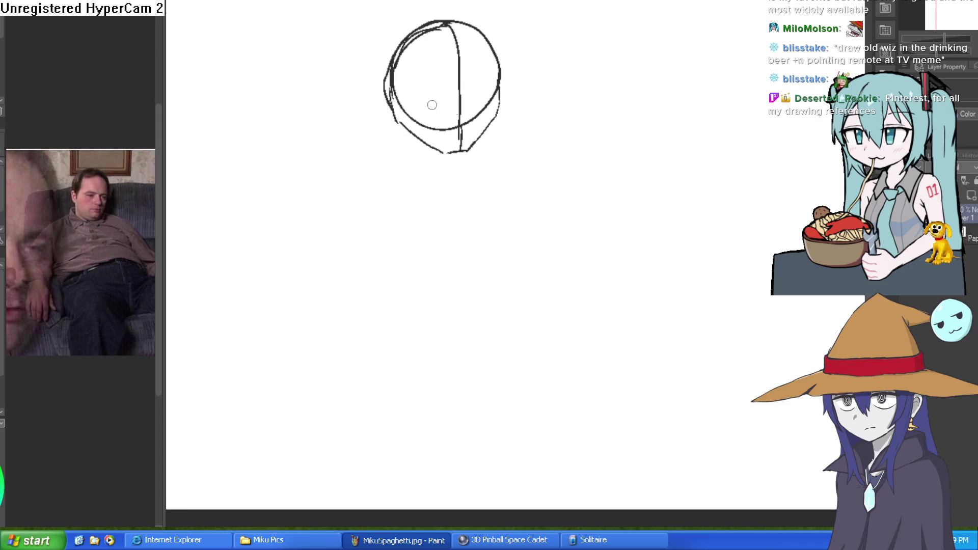
{"action": "scroll", "coordinate": [500, 113], "scroll_direction": "down", "scroll_amount": 1}
{"action": "left_click_drag", "start_coordinate": [472, 106], "coordinate": [476, 120]}
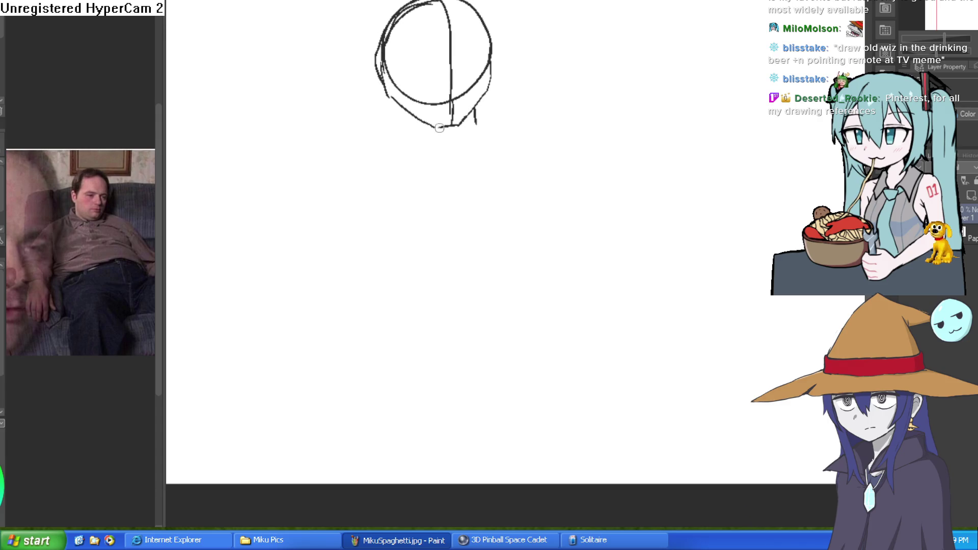
{"action": "left_click_drag", "start_coordinate": [403, 111], "coordinate": [368, 175]}
{"action": "key", "text": "ctrl+z"}
{"action": "left_click_drag", "start_coordinate": [447, 212], "coordinate": [457, 209]}
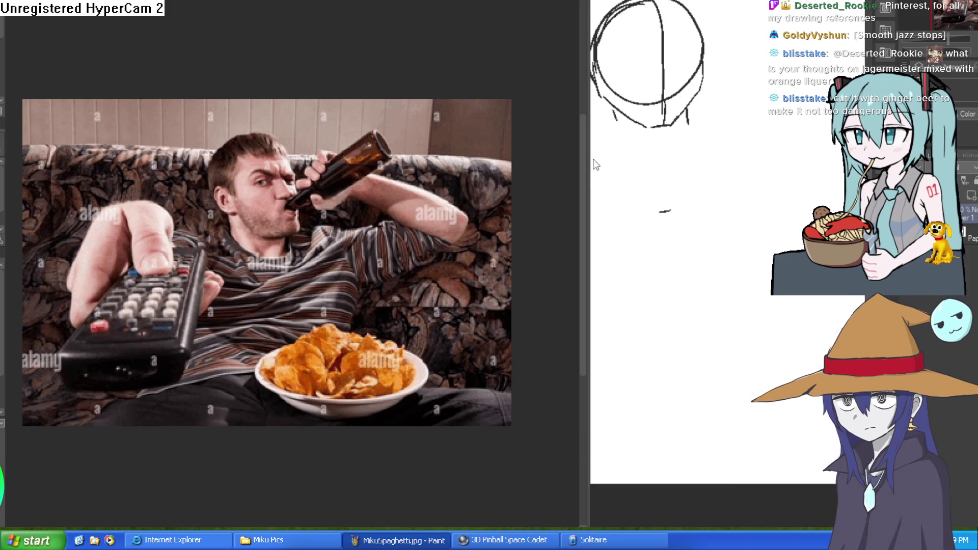
Narrow the reference panel and draw a horizontal guideline across the head circle.
{"action": "mouse_move", "coordinate": [586, 173]}
{"action": "left_mouse_down"}
{"action": "mouse_move", "coordinate": [609, 188]}
{"action": "mouse_move", "coordinate": [603, 196]}
{"action": "mouse_move", "coordinate": [133, 202]}
{"action": "left_mouse_up"}
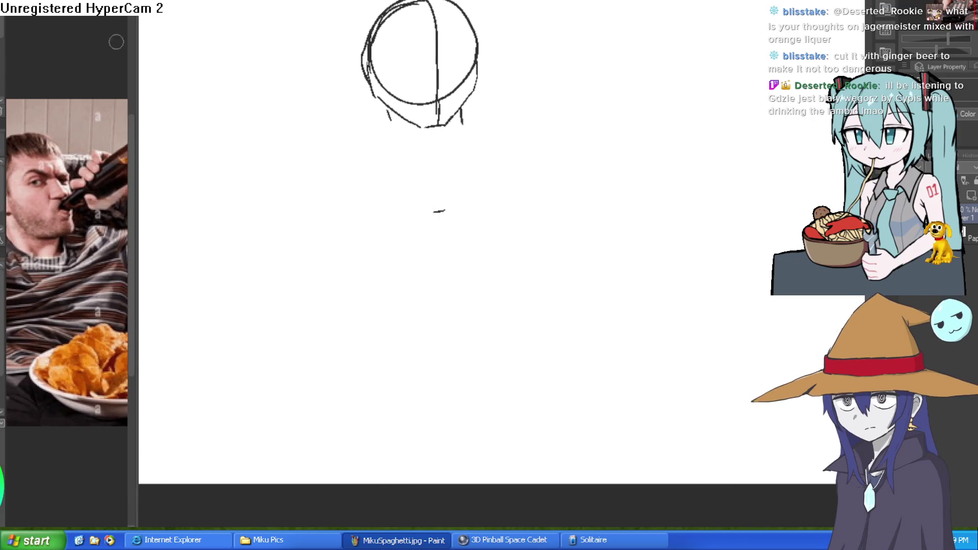
{"action": "scroll", "coordinate": [495, 228], "scroll_direction": "up", "scroll_amount": 3}
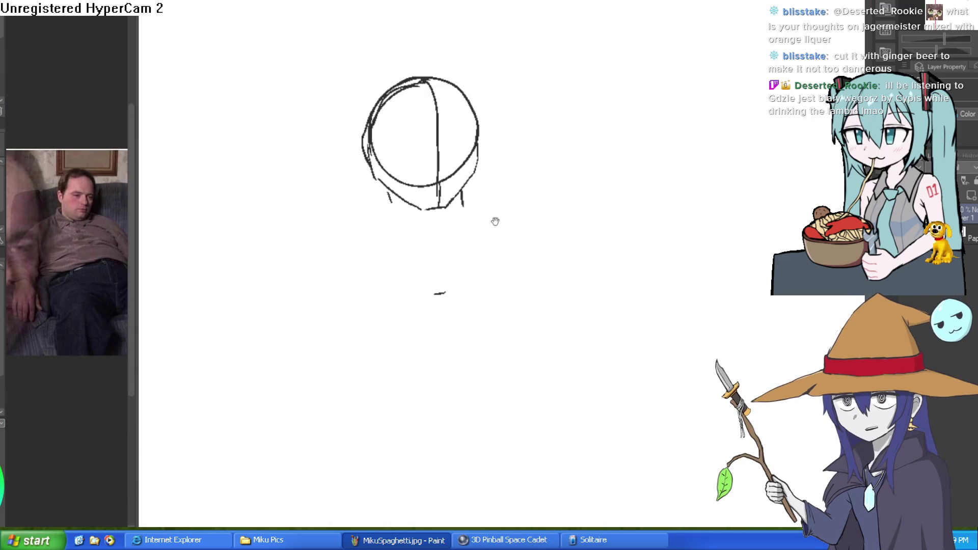
{"action": "scroll", "coordinate": [495, 229], "scroll_direction": "up", "scroll_amount": 3}
{"action": "left_click_drag", "start_coordinate": [328, 131], "coordinate": [503, 112]}
Widen the reference photo panel slightly and reframe the view on the whole head.
{"action": "left_click_drag", "start_coordinate": [137, 252], "coordinate": [341, 213]}
{"action": "scroll", "coordinate": [231, 265], "scroll_direction": "up", "scroll_amount": 2}
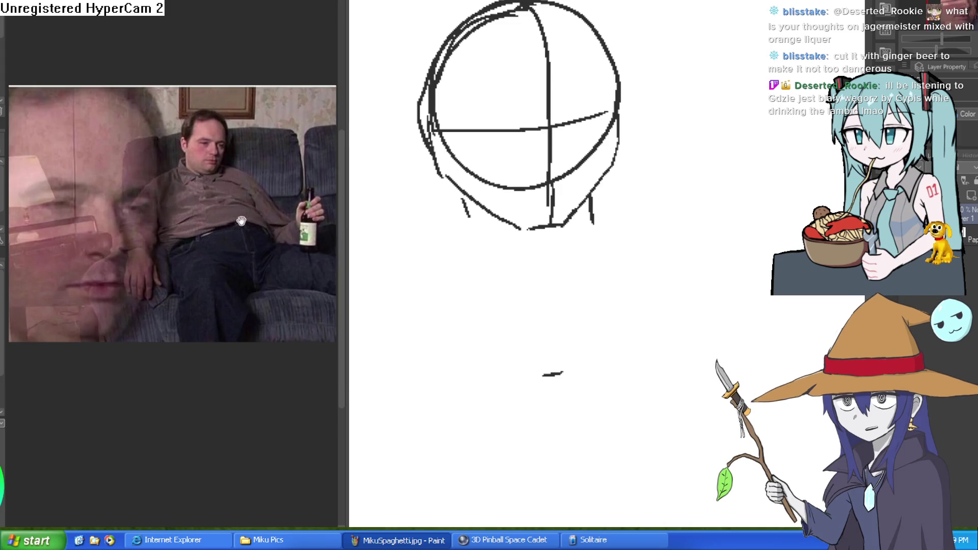
{"action": "mouse_move", "coordinate": [571, 227]}
{"action": "left_mouse_down"}
{"action": "mouse_move", "coordinate": [590, 247]}
{"action": "mouse_move", "coordinate": [595, 168]}
{"action": "left_mouse_up"}
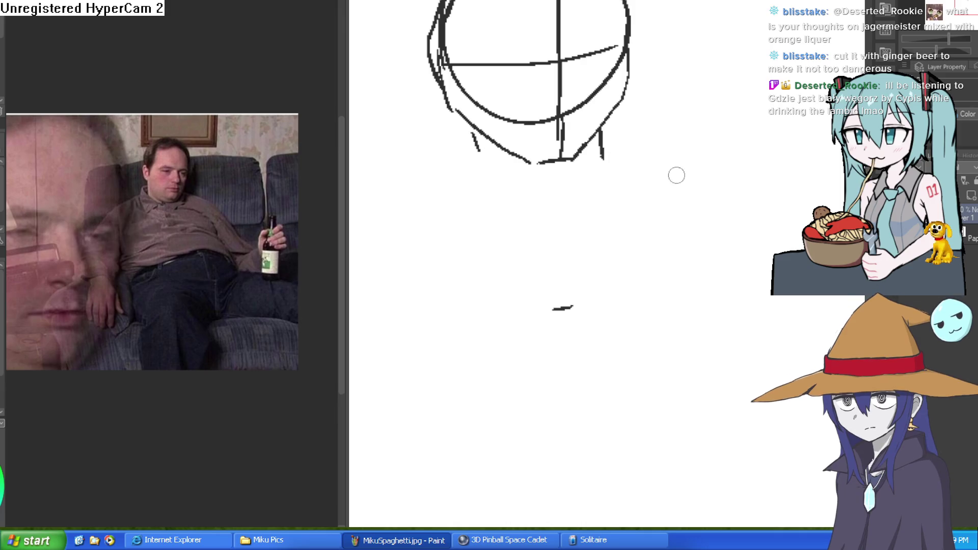
{"action": "scroll", "coordinate": [673, 173], "scroll_direction": "down", "scroll_amount": 5}
Sketch a waist dash, the right shoulder, the curved belly and both leg lines.
{"action": "mouse_move", "coordinate": [558, 257]}
{"action": "left_mouse_down"}
{"action": "mouse_move", "coordinate": [563, 236]}
{"action": "mouse_move", "coordinate": [595, 221]}
{"action": "left_mouse_up"}
{"action": "left_click_drag", "start_coordinate": [609, 204], "coordinate": [640, 173]}
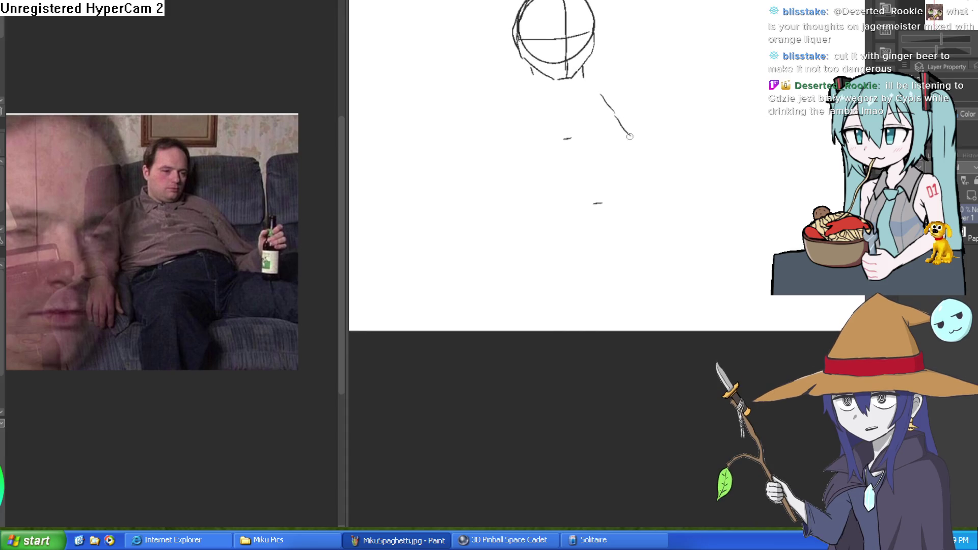
{"action": "left_click_drag", "start_coordinate": [629, 136], "coordinate": [665, 165]}
{"action": "left_click_drag", "start_coordinate": [673, 212], "coordinate": [681, 197]}
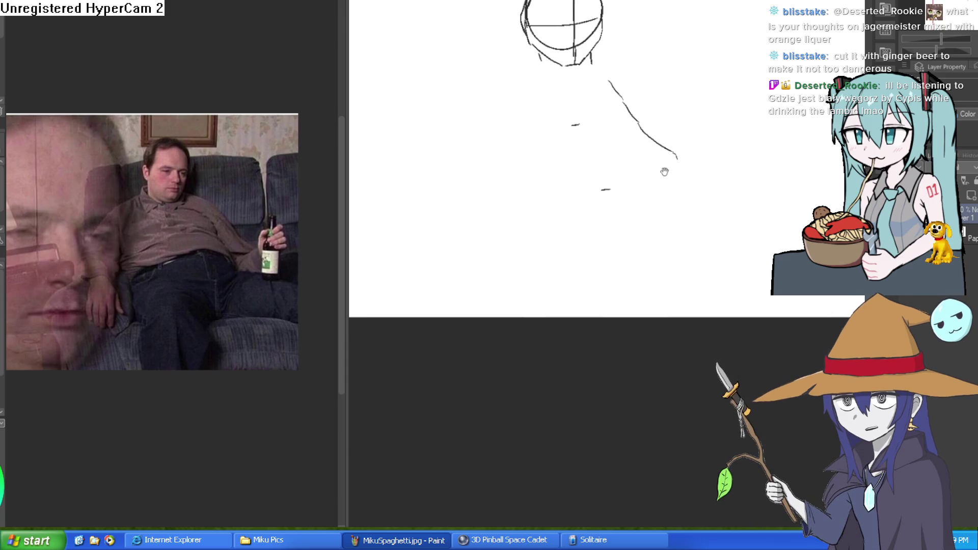
{"action": "left_click_drag", "start_coordinate": [545, 157], "coordinate": [644, 141]}
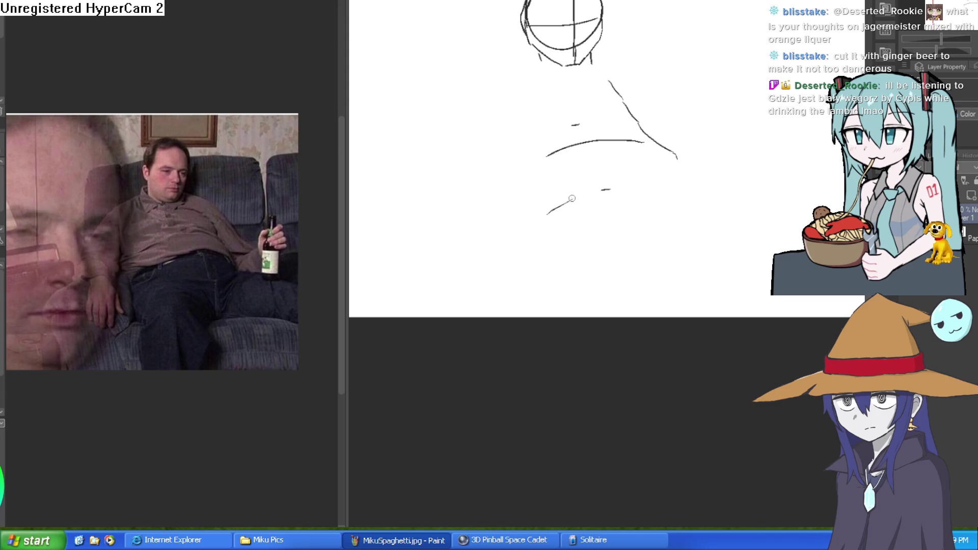
{"action": "left_click_drag", "start_coordinate": [609, 267], "coordinate": [612, 317]}
{"action": "left_click_drag", "start_coordinate": [554, 219], "coordinate": [554, 318]}
Extend the neck's left side, draw the right shoulder and the inner arm line.
{"action": "scroll", "coordinate": [572, 298], "scroll_direction": "up", "scroll_amount": 3}
{"action": "scroll", "coordinate": [588, 132], "scroll_direction": "up", "scroll_amount": 2}
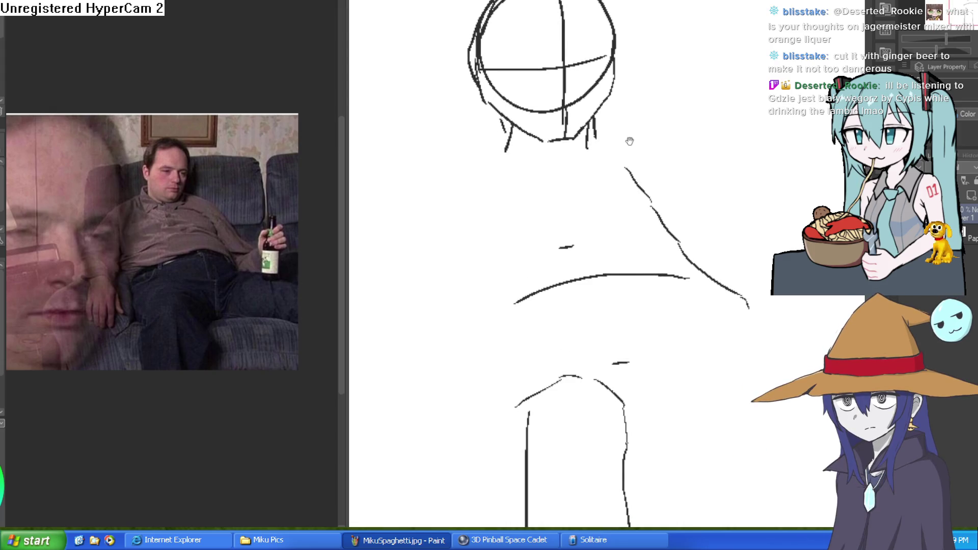
{"action": "left_click_drag", "start_coordinate": [506, 132], "coordinate": [503, 145]}
{"action": "mouse_move", "coordinate": [595, 116]}
{"action": "left_mouse_down"}
{"action": "mouse_move", "coordinate": [643, 125]}
{"action": "mouse_move", "coordinate": [681, 156]}
{"action": "mouse_move", "coordinate": [734, 236]}
{"action": "left_mouse_up"}
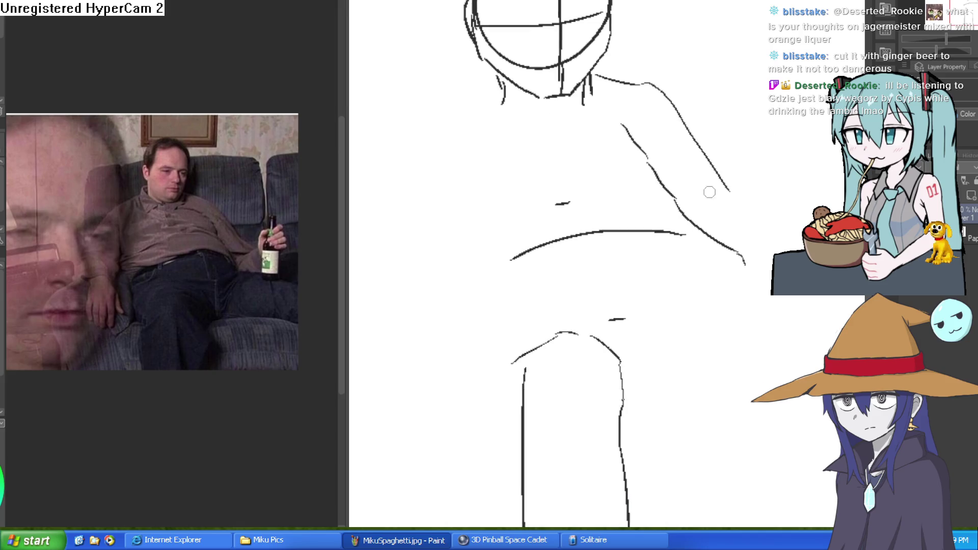
{"action": "left_click_drag", "start_coordinate": [627, 140], "coordinate": [624, 120]}
{"action": "mouse_move", "coordinate": [700, 164]}
{"action": "left_mouse_down"}
{"action": "mouse_move", "coordinate": [696, 140]}
{"action": "mouse_move", "coordinate": [694, 148]}
{"action": "mouse_move", "coordinate": [725, 137]}
{"action": "mouse_move", "coordinate": [649, 214]}
{"action": "mouse_move", "coordinate": [676, 223]}
{"action": "mouse_move", "coordinate": [625, 136]}
{"action": "left_mouse_up"}
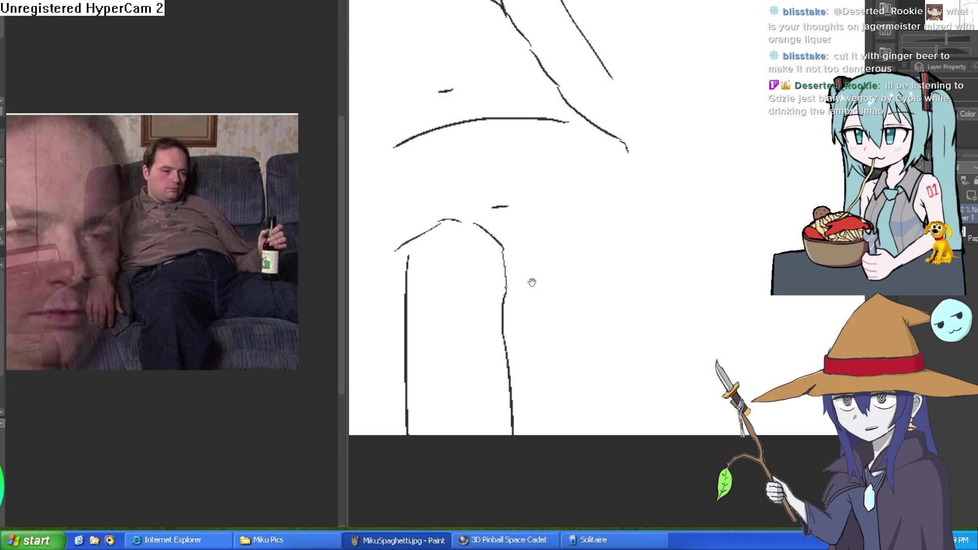
Redraw the outer right arm, then add a torso crease, lap line and leg curve.
{"action": "left_click_drag", "start_coordinate": [503, 260], "coordinate": [549, 232]}
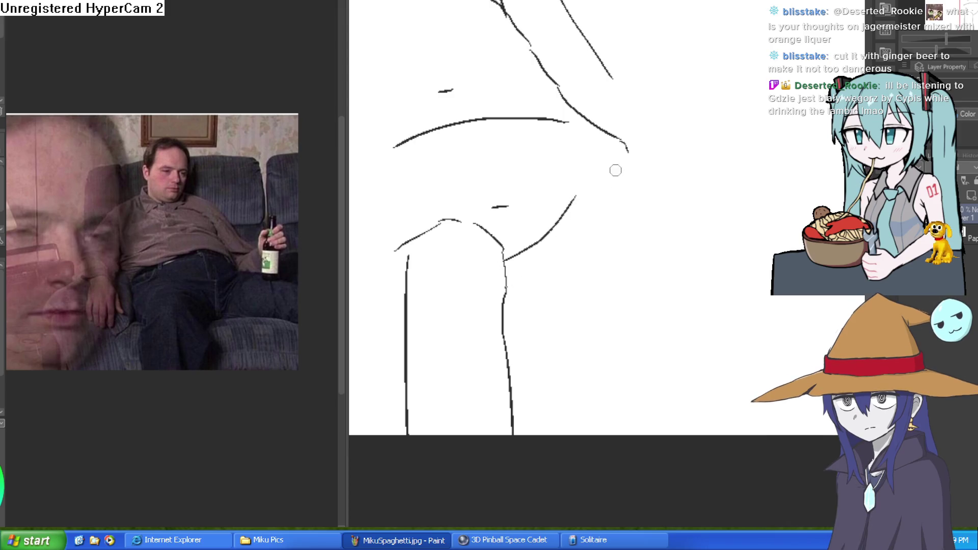
{"action": "key", "text": "ctrl+z"}
{"action": "mouse_move", "coordinate": [584, 142]}
{"action": "left_mouse_down"}
{"action": "mouse_move", "coordinate": [708, 188]}
{"action": "mouse_move", "coordinate": [686, 164]}
{"action": "mouse_move", "coordinate": [666, 182]}
{"action": "mouse_move", "coordinate": [742, 257]}
{"action": "left_mouse_up"}
{"action": "key", "text": "ctrl+z"}
{"action": "mouse_move", "coordinate": [690, 183]}
{"action": "left_mouse_down"}
{"action": "mouse_move", "coordinate": [723, 221]}
{"action": "mouse_move", "coordinate": [750, 400]}
{"action": "left_mouse_up"}
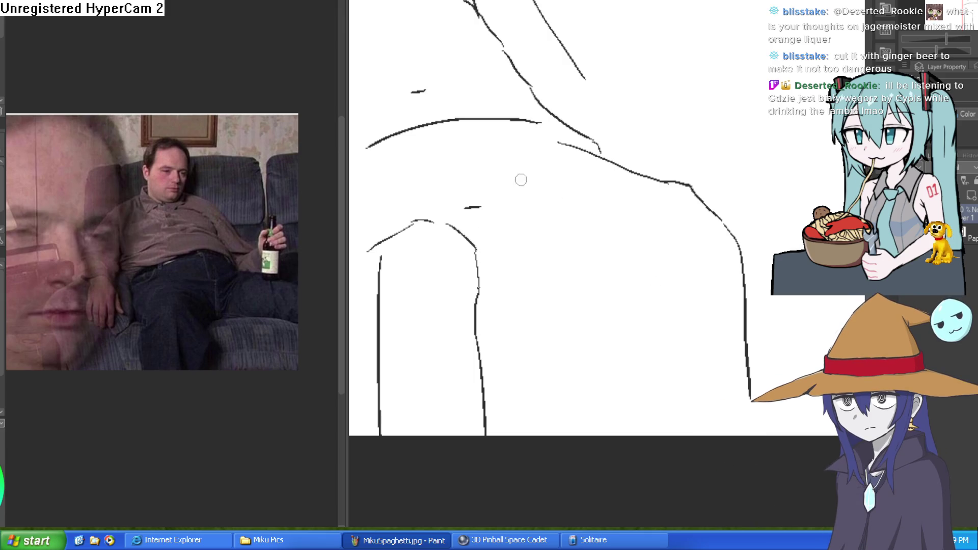
{"action": "left_click_drag", "start_coordinate": [477, 142], "coordinate": [509, 184]}
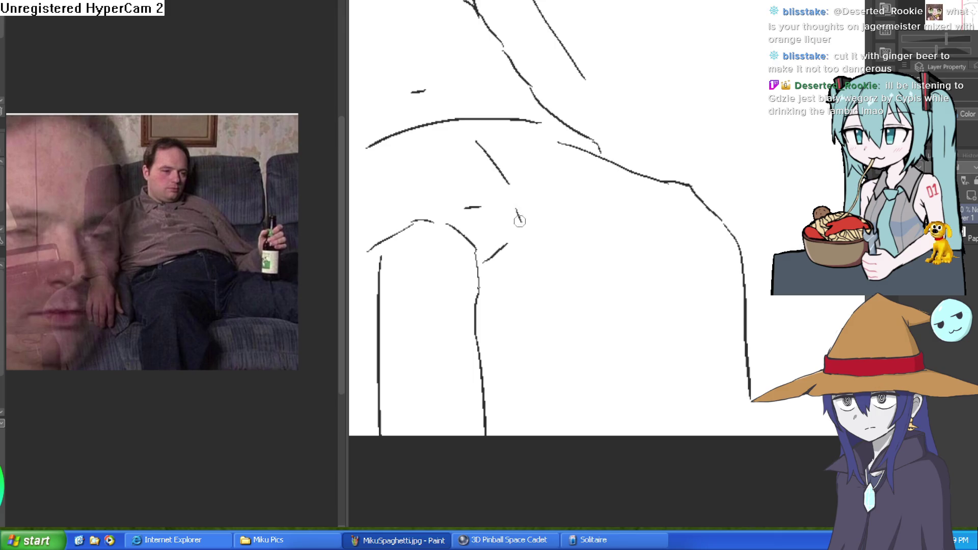
{"action": "left_click_drag", "start_coordinate": [476, 265], "coordinate": [516, 259]}
{"action": "mouse_move", "coordinate": [538, 255]}
{"action": "left_mouse_down"}
{"action": "mouse_move", "coordinate": [581, 180]}
{"action": "mouse_move", "coordinate": [579, 206]}
{"action": "mouse_move", "coordinate": [605, 260]}
{"action": "mouse_move", "coordinate": [625, 267]}
{"action": "mouse_move", "coordinate": [688, 415]}
{"action": "left_mouse_up"}
{"action": "scroll", "coordinate": [687, 416], "scroll_direction": "down", "scroll_amount": 3}
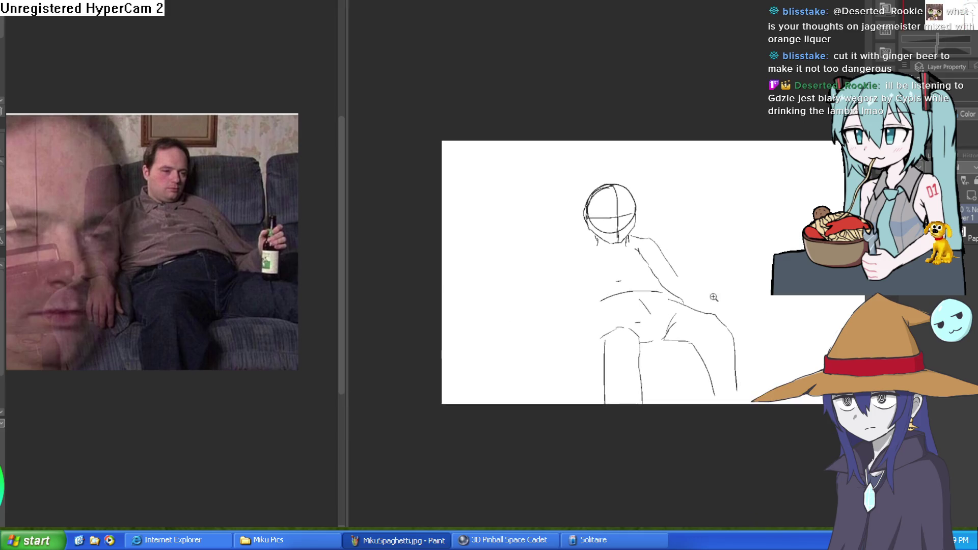
Draw the left shoulder down from the neck and short strokes across the chest.
{"action": "scroll", "coordinate": [649, 283], "scroll_direction": "up", "scroll_amount": 3}
{"action": "left_click_drag", "start_coordinate": [649, 283], "coordinate": [736, 291]}
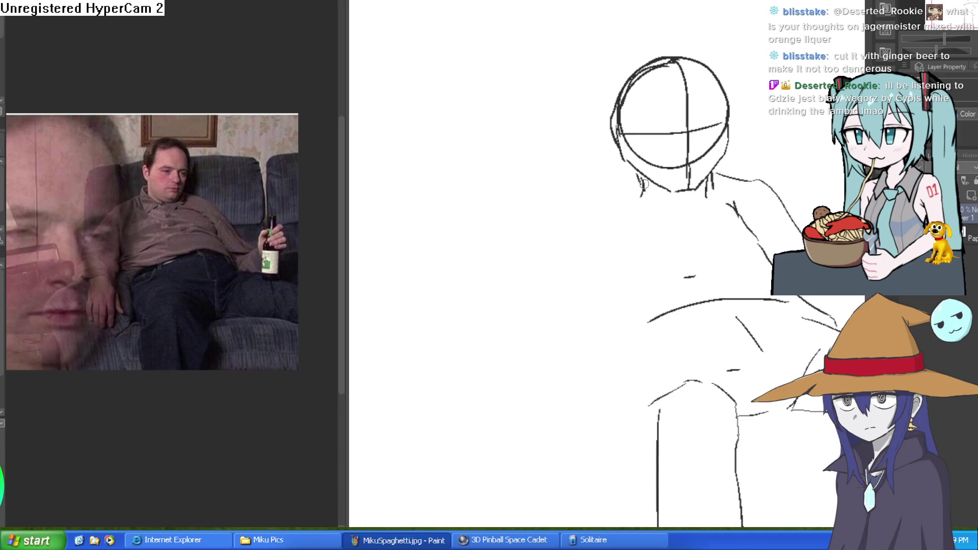
{"action": "left_click_drag", "start_coordinate": [638, 198], "coordinate": [589, 215]}
{"action": "mouse_move", "coordinate": [787, 246]}
{"action": "left_mouse_down"}
{"action": "mouse_move", "coordinate": [775, 194]}
{"action": "mouse_move", "coordinate": [678, 206]}
{"action": "left_mouse_up"}
{"action": "mouse_move", "coordinate": [753, 192]}
{"action": "left_mouse_down"}
{"action": "mouse_move", "coordinate": [696, 189]}
{"action": "mouse_move", "coordinate": [684, 161]}
{"action": "left_mouse_up"}
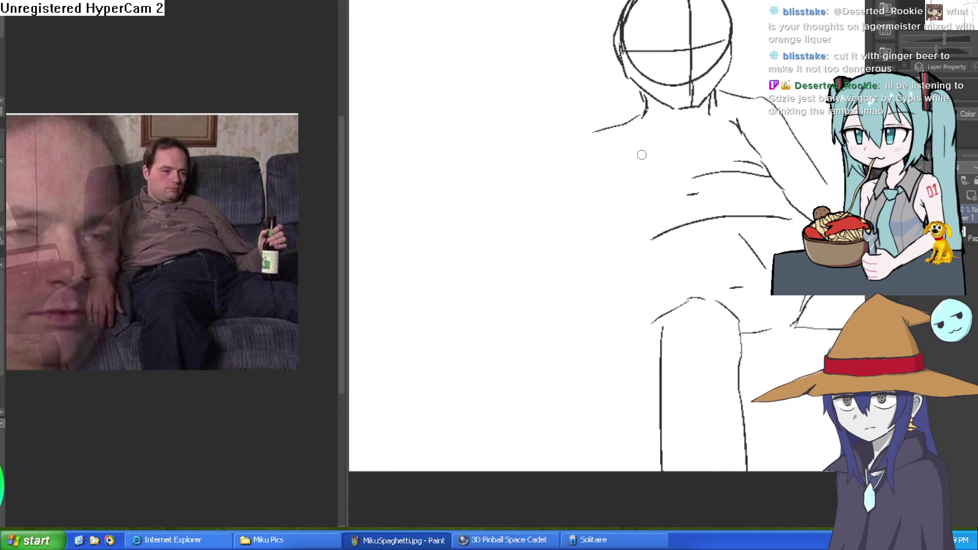
Sketch the left arm line, the inner sleeve and the cuff line, redrawing misfires.
{"action": "mouse_move", "coordinate": [641, 130]}
{"action": "left_mouse_down"}
{"action": "mouse_move", "coordinate": [630, 158]}
{"action": "mouse_move", "coordinate": [597, 137]}
{"action": "mouse_move", "coordinate": [581, 237]}
{"action": "left_mouse_up"}
{"action": "key", "text": "ctrl+z"}
{"action": "mouse_move", "coordinate": [634, 120]}
{"action": "left_mouse_down"}
{"action": "mouse_move", "coordinate": [581, 136]}
{"action": "mouse_move", "coordinate": [565, 195]}
{"action": "mouse_move", "coordinate": [570, 264]}
{"action": "left_mouse_up"}
{"action": "key", "text": "ctrl+z"}
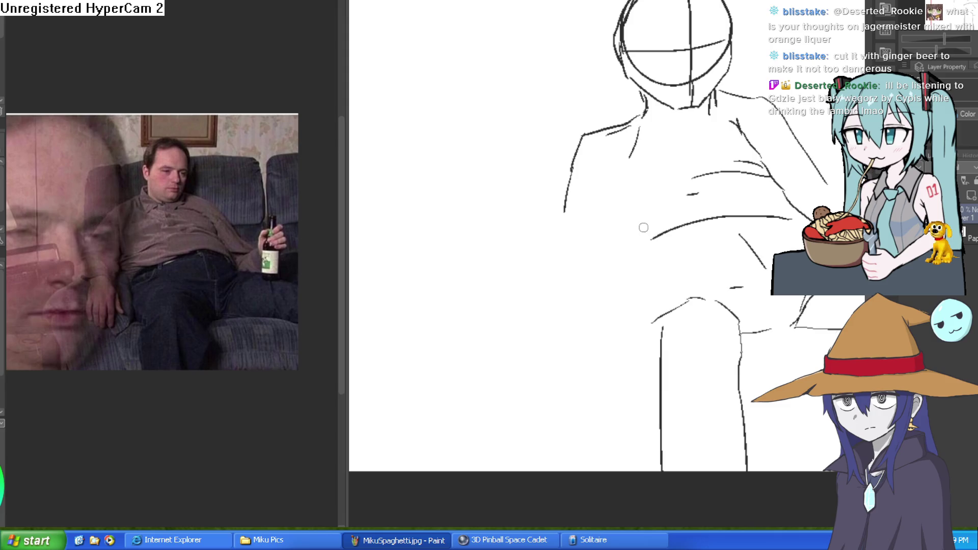
{"action": "mouse_move", "coordinate": [567, 212]}
{"action": "left_mouse_down"}
{"action": "mouse_move", "coordinate": [563, 230]}
{"action": "mouse_move", "coordinate": [606, 230]}
{"action": "mouse_move", "coordinate": [627, 155]}
{"action": "left_mouse_up"}
{"action": "left_click_drag", "start_coordinate": [614, 222], "coordinate": [633, 247]}
{"action": "mouse_move", "coordinate": [567, 225]}
{"action": "left_mouse_down"}
{"action": "mouse_move", "coordinate": [555, 242]}
{"action": "mouse_move", "coordinate": [558, 262]}
{"action": "mouse_move", "coordinate": [632, 260]}
{"action": "mouse_move", "coordinate": [610, 210]}
{"action": "mouse_move", "coordinate": [585, 203]}
{"action": "mouse_move", "coordinate": [535, 244]}
{"action": "mouse_move", "coordinate": [703, 214]}
{"action": "left_mouse_up"}
Try first finger strokes below the sleeve cuff, undoing the misplaced ones.
{"action": "scroll", "coordinate": [555, 249], "scroll_direction": "up", "scroll_amount": 2}
{"action": "mouse_move", "coordinate": [561, 254]}
{"action": "left_mouse_down"}
{"action": "mouse_move", "coordinate": [580, 290]}
{"action": "mouse_move", "coordinate": [563, 317]}
{"action": "left_mouse_up"}
{"action": "mouse_move", "coordinate": [491, 257]}
{"action": "left_mouse_down"}
{"action": "mouse_move", "coordinate": [483, 294]}
{"action": "mouse_move", "coordinate": [519, 339]}
{"action": "left_mouse_up"}
{"action": "mouse_move", "coordinate": [563, 258]}
{"action": "left_mouse_down"}
{"action": "mouse_move", "coordinate": [590, 301]}
{"action": "mouse_move", "coordinate": [557, 356]}
{"action": "left_mouse_up"}
{"action": "key", "text": "ctrl+z"}
{"action": "key", "text": "ctrl+z"}
Redraw the fingers further left and line the hand's left edge, then view the whole figure.
{"action": "mouse_move", "coordinate": [552, 309]}
{"action": "left_mouse_down"}
{"action": "mouse_move", "coordinate": [548, 351]}
{"action": "mouse_move", "coordinate": [546, 301]}
{"action": "mouse_move", "coordinate": [541, 355]}
{"action": "left_mouse_up"}
{"action": "left_click_drag", "start_coordinate": [498, 299], "coordinate": [520, 352]}
{"action": "left_click_drag", "start_coordinate": [532, 306], "coordinate": [529, 357]}
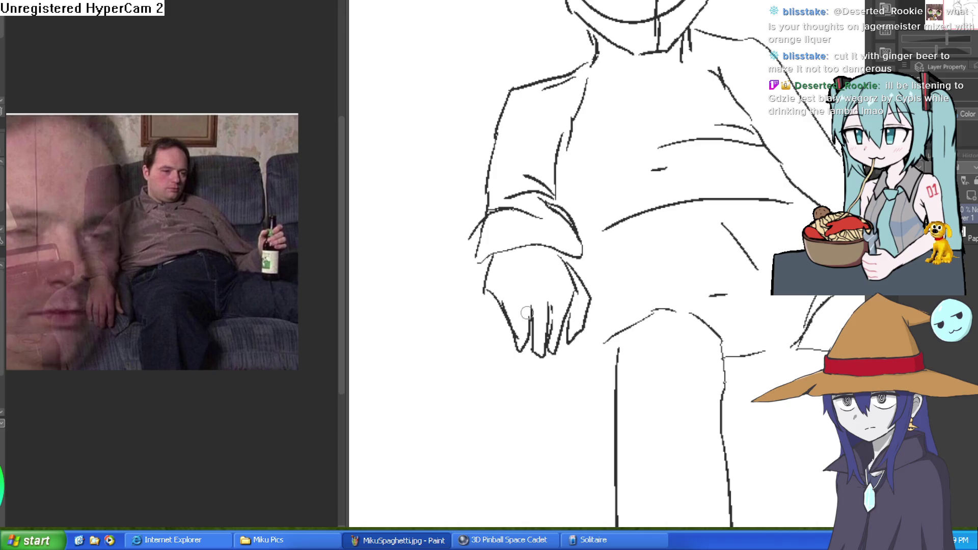
{"action": "left_click_drag", "start_coordinate": [492, 290], "coordinate": [511, 347]}
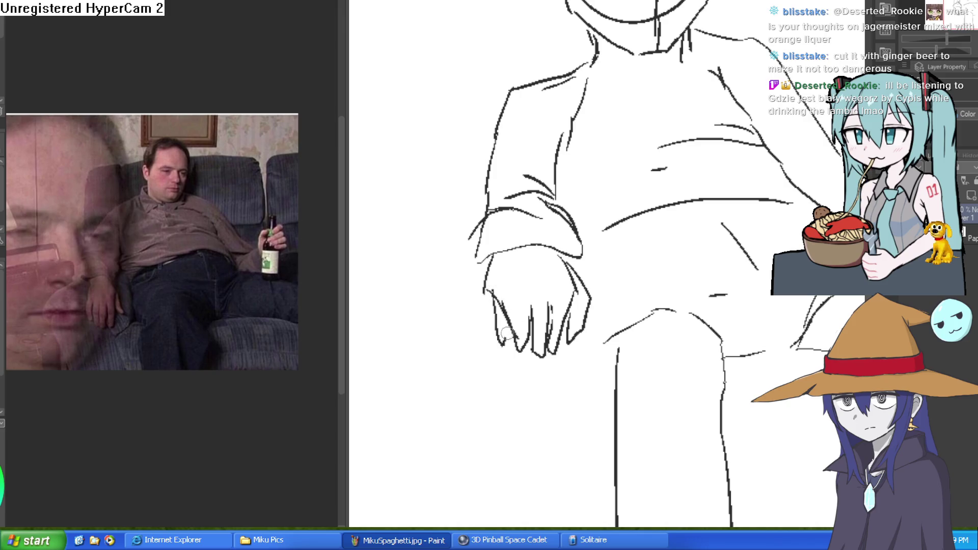
{"action": "scroll", "coordinate": [682, 231], "scroll_direction": "down", "scroll_amount": 3}
{"action": "left_click_drag", "start_coordinate": [739, 247], "coordinate": [697, 312]}
{"action": "scroll", "coordinate": [611, 297], "scroll_direction": "up", "scroll_amount": 4}
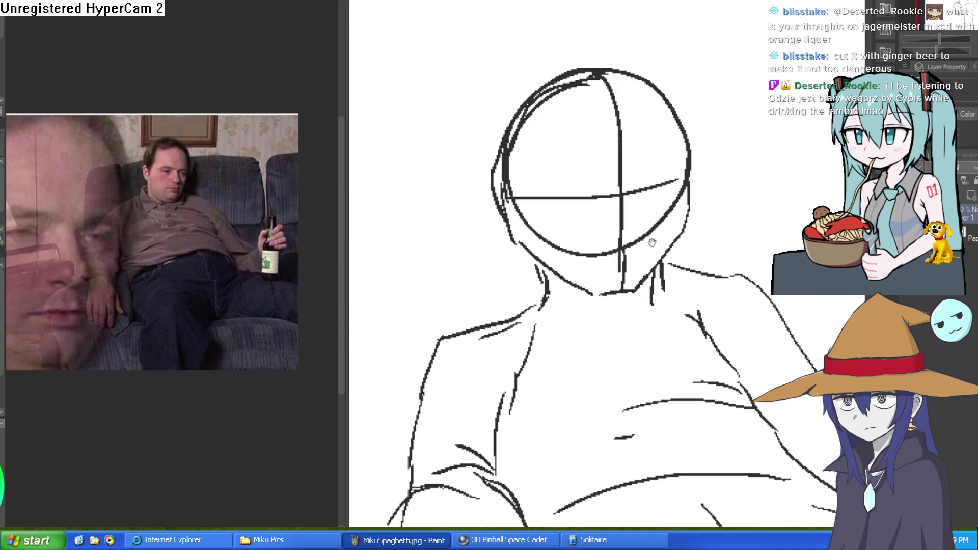
Sketch the collar across the neck, the left shoulder and upper arm, and right-neck strokes.
{"action": "mouse_move", "coordinate": [542, 243]}
{"action": "left_mouse_down"}
{"action": "mouse_move", "coordinate": [524, 224]}
{"action": "mouse_move", "coordinate": [547, 204]}
{"action": "mouse_move", "coordinate": [609, 271]}
{"action": "mouse_move", "coordinate": [580, 285]}
{"action": "mouse_move", "coordinate": [511, 242]}
{"action": "mouse_move", "coordinate": [532, 203]}
{"action": "left_mouse_up"}
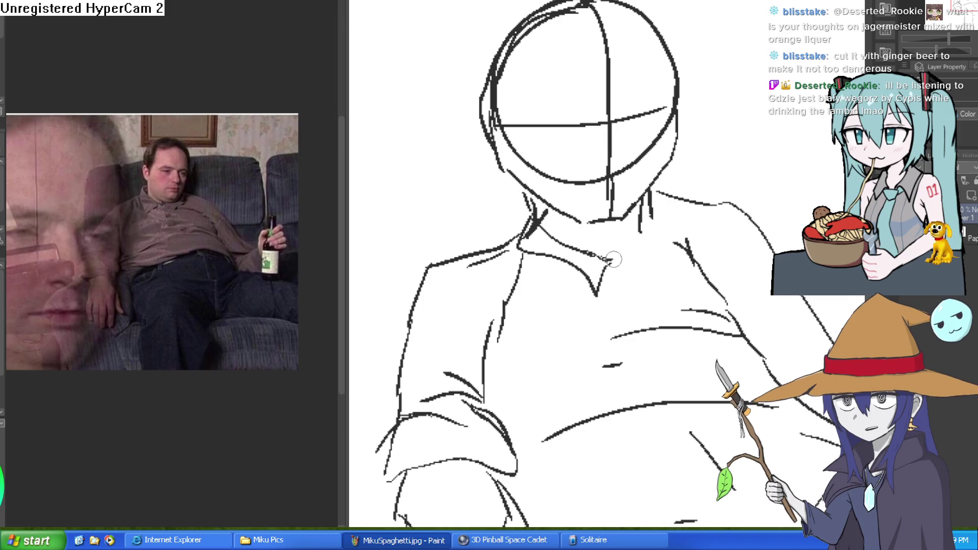
{"action": "key", "text": "ctrl+z"}
{"action": "key", "text": "ctrl+z"}
{"action": "mouse_move", "coordinate": [532, 220]}
{"action": "left_mouse_down"}
{"action": "mouse_move", "coordinate": [651, 218]}
{"action": "mouse_move", "coordinate": [640, 234]}
{"action": "mouse_move", "coordinate": [719, 199]}
{"action": "mouse_move", "coordinate": [753, 153]}
{"action": "left_mouse_up"}
{"action": "mouse_move", "coordinate": [595, 151]}
{"action": "left_mouse_down"}
{"action": "mouse_move", "coordinate": [474, 232]}
{"action": "mouse_move", "coordinate": [484, 290]}
{"action": "mouse_move", "coordinate": [474, 294]}
{"action": "left_mouse_up"}
{"action": "mouse_move", "coordinate": [684, 249]}
{"action": "left_mouse_down"}
{"action": "mouse_move", "coordinate": [666, 283]}
{"action": "mouse_move", "coordinate": [622, 207]}
{"action": "mouse_move", "coordinate": [574, 155]}
{"action": "mouse_move", "coordinate": [581, 204]}
{"action": "left_mouse_up"}
{"action": "scroll", "coordinate": [636, 193], "scroll_direction": "down", "scroll_amount": 5}
{"action": "scroll", "coordinate": [665, 206], "scroll_direction": "up", "scroll_amount": 3}
Draw the right arm and forearm with a beer bottle gripped in the hand.
{"action": "mouse_move", "coordinate": [577, 128]}
{"action": "left_mouse_down"}
{"action": "mouse_move", "coordinate": [630, 196]}
{"action": "mouse_move", "coordinate": [661, 206]}
{"action": "mouse_move", "coordinate": [607, 204]}
{"action": "left_mouse_up"}
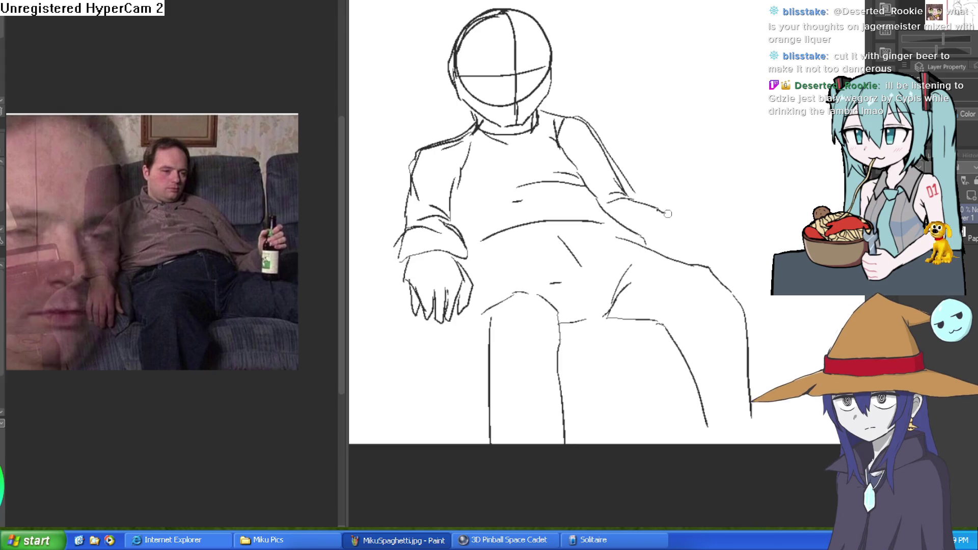
{"action": "left_click_drag", "start_coordinate": [664, 211], "coordinate": [657, 249]}
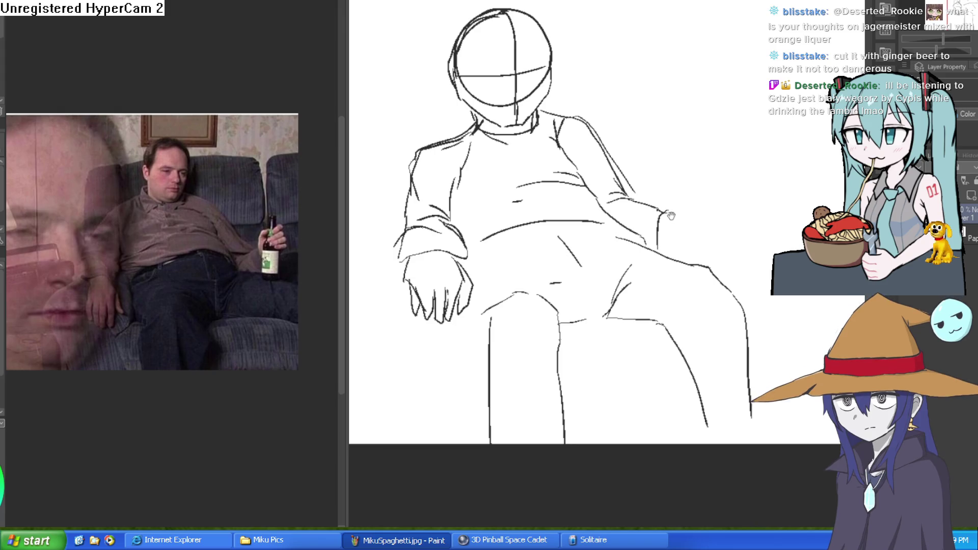
{"action": "left_click_drag", "start_coordinate": [671, 214], "coordinate": [652, 210]}
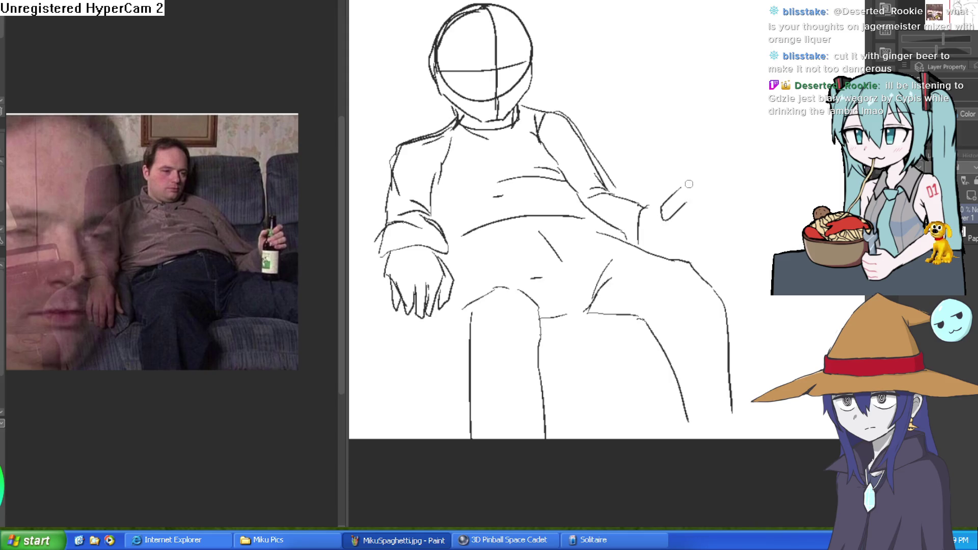
{"action": "mouse_move", "coordinate": [663, 231]}
{"action": "left_mouse_down"}
{"action": "mouse_move", "coordinate": [693, 207]}
{"action": "mouse_move", "coordinate": [651, 183]}
{"action": "mouse_move", "coordinate": [671, 145]}
{"action": "mouse_move", "coordinate": [697, 191]}
{"action": "mouse_move", "coordinate": [674, 230]}
{"action": "mouse_move", "coordinate": [679, 214]}
{"action": "mouse_move", "coordinate": [677, 238]}
{"action": "mouse_move", "coordinate": [637, 252]}
{"action": "mouse_move", "coordinate": [622, 207]}
{"action": "mouse_move", "coordinate": [642, 84]}
{"action": "left_mouse_up"}
{"action": "scroll", "coordinate": [674, 214], "scroll_direction": "up", "scroll_amount": 3}
{"action": "left_click_drag", "start_coordinate": [653, 72], "coordinate": [641, 129]}
{"action": "mouse_move", "coordinate": [629, 162]}
{"action": "left_mouse_down"}
{"action": "mouse_move", "coordinate": [633, 109]}
{"action": "mouse_move", "coordinate": [657, 110]}
{"action": "mouse_move", "coordinate": [653, 163]}
{"action": "mouse_move", "coordinate": [670, 186]}
{"action": "mouse_move", "coordinate": [662, 262]}
{"action": "mouse_move", "coordinate": [749, 251]}
{"action": "mouse_move", "coordinate": [747, 229]}
{"action": "mouse_move", "coordinate": [734, 225]}
{"action": "left_mouse_up"}
{"action": "scroll", "coordinate": [705, 242], "scroll_direction": "down", "scroll_amount": 4}
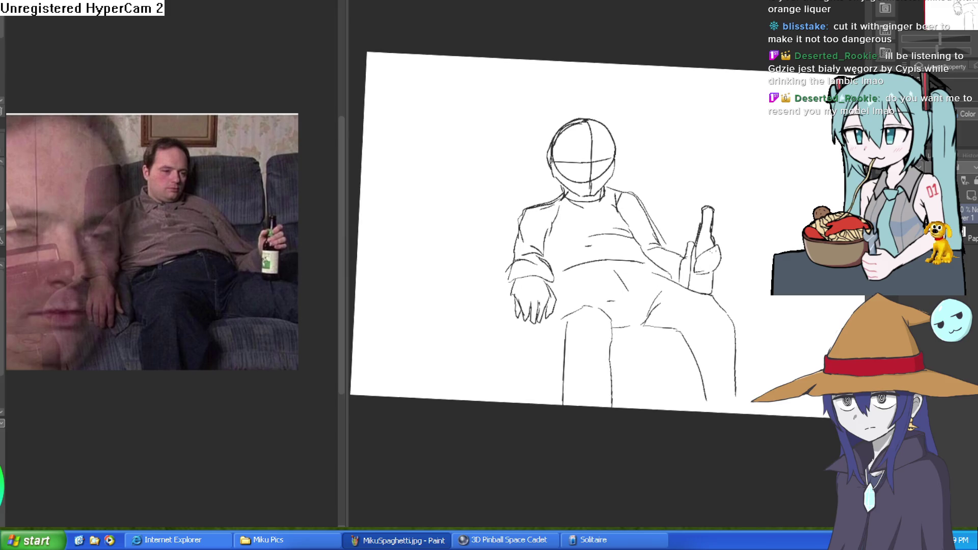
Add a wrist-to-thigh curve, the couch arm beside the hand and a knee line.
{"action": "left_click", "coordinate": [592, 252]}
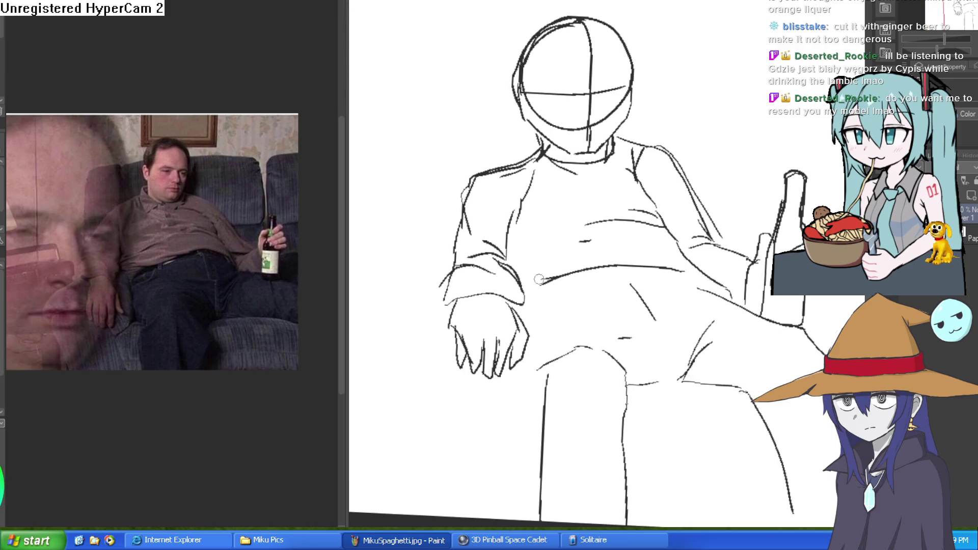
{"action": "left_click_drag", "start_coordinate": [524, 324], "coordinate": [542, 386]}
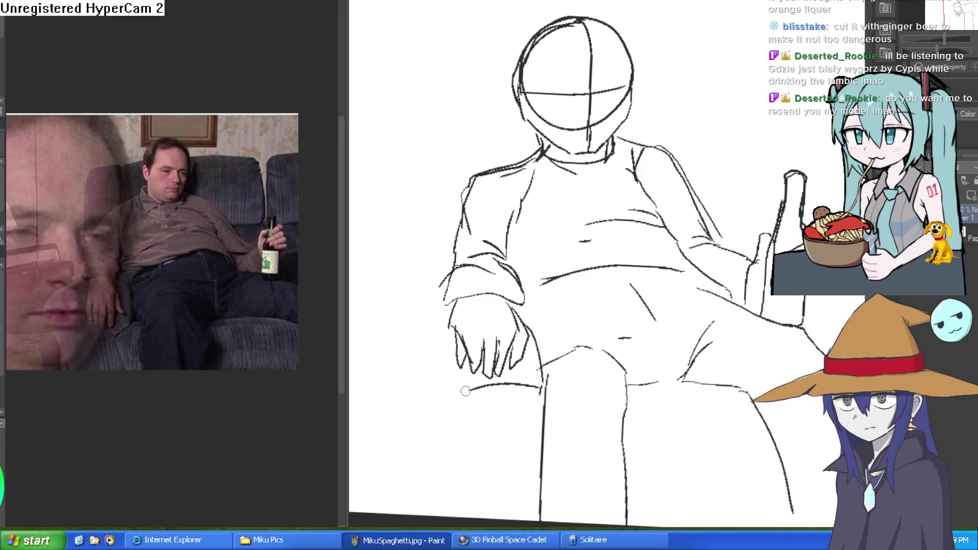
{"action": "left_click_drag", "start_coordinate": [443, 308], "coordinate": [413, 373]}
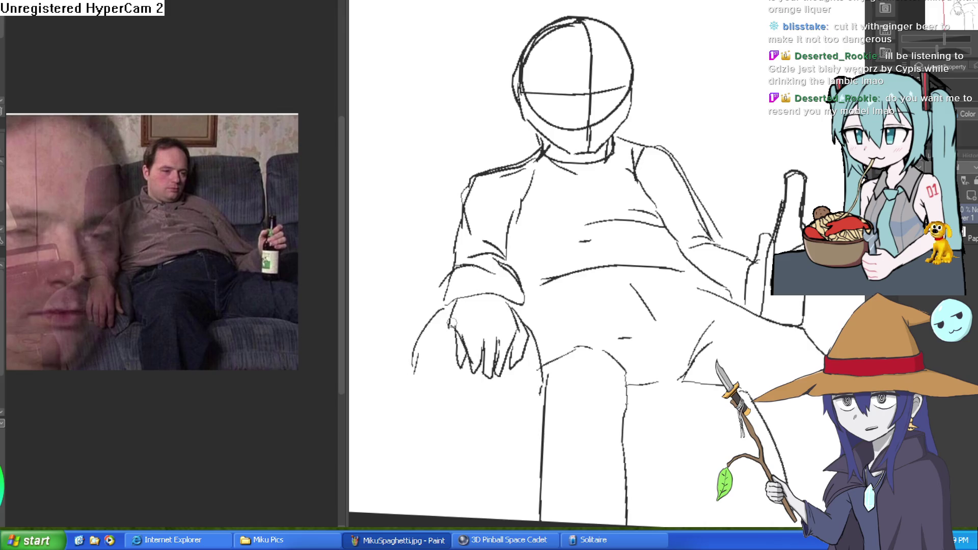
{"action": "mouse_move", "coordinate": [767, 240]}
{"action": "left_mouse_down"}
{"action": "mouse_move", "coordinate": [686, 110]}
{"action": "mouse_move", "coordinate": [692, 165]}
{"action": "mouse_move", "coordinate": [709, 86]}
{"action": "left_mouse_up"}
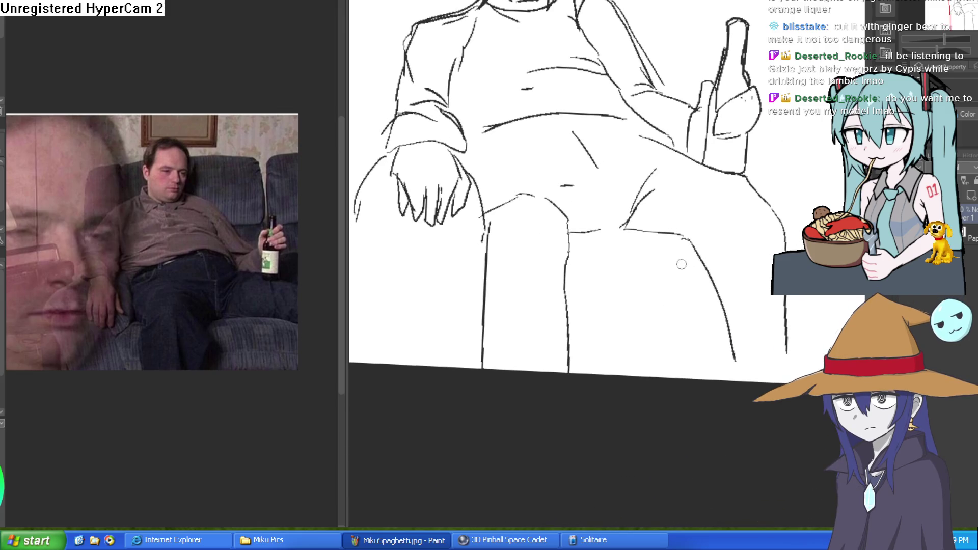
{"action": "mouse_move", "coordinate": [660, 236]}
{"action": "left_mouse_down"}
{"action": "mouse_move", "coordinate": [599, 238]}
{"action": "mouse_move", "coordinate": [647, 363]}
{"action": "mouse_move", "coordinate": [646, 403]}
{"action": "left_mouse_up"}
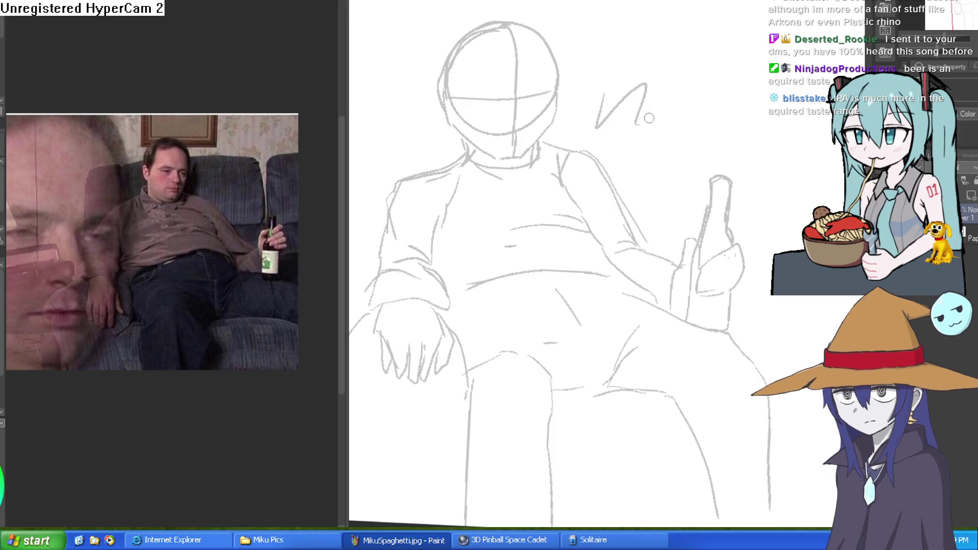
Tint the sketch layer light blue and add a new raster layer for lineart.
{"action": "left_click_drag", "start_coordinate": [636, 92], "coordinate": [703, 151]}
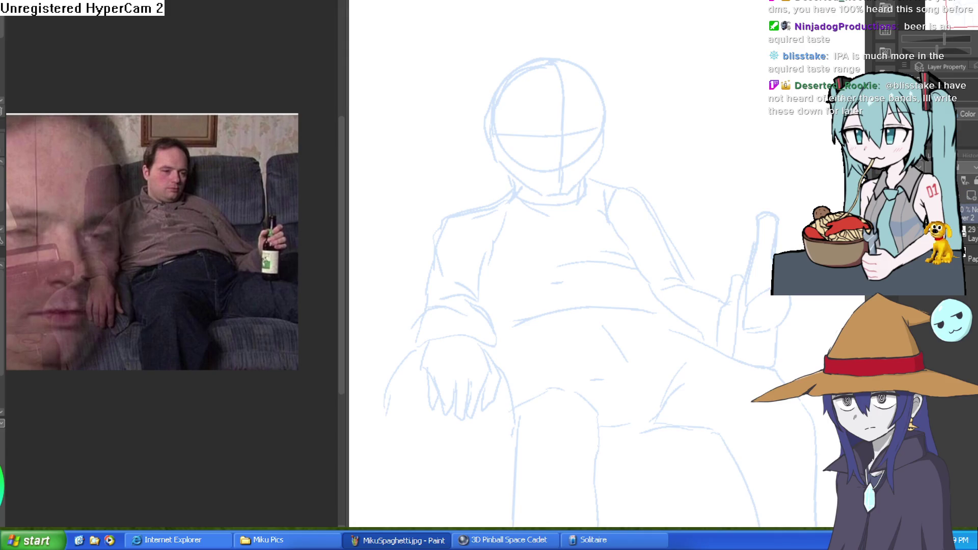
{"action": "mouse_move", "coordinate": [585, 114]}
{"action": "left_mouse_down"}
{"action": "mouse_move", "coordinate": [604, 179]}
{"action": "mouse_move", "coordinate": [618, 118]}
{"action": "left_mouse_up"}
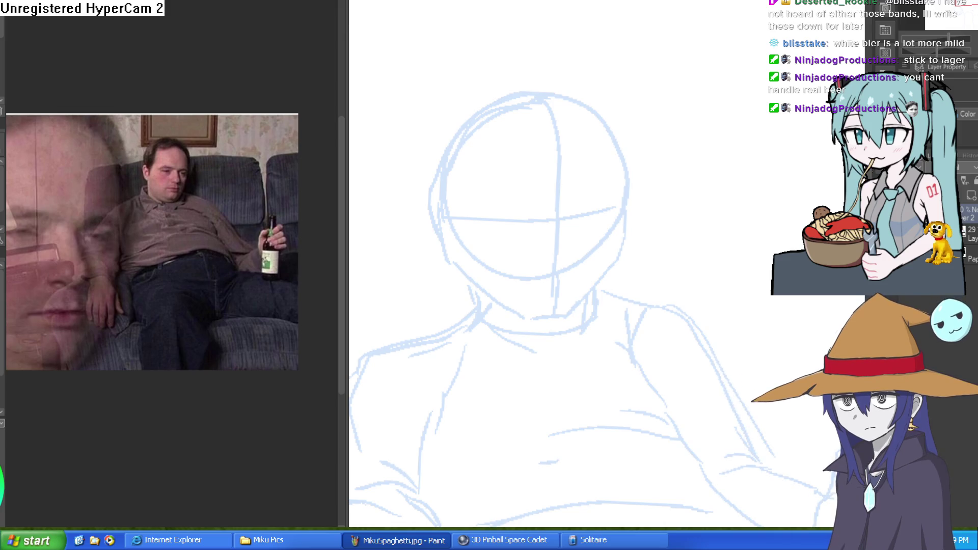
Ink the mask's brow, the bottom of the eye shape and the left cheek to the chin.
{"action": "mouse_move", "coordinate": [622, 176]}
{"action": "left_mouse_down"}
{"action": "mouse_move", "coordinate": [519, 169]}
{"action": "mouse_move", "coordinate": [530, 169]}
{"action": "mouse_move", "coordinate": [465, 214]}
{"action": "mouse_move", "coordinate": [504, 252]}
{"action": "mouse_move", "coordinate": [622, 235]}
{"action": "mouse_move", "coordinate": [625, 177]}
{"action": "left_mouse_up"}
{"action": "scroll", "coordinate": [617, 204], "scroll_direction": "down", "scroll_amount": 2}
{"action": "mouse_move", "coordinate": [524, 227]}
{"action": "left_mouse_down"}
{"action": "mouse_move", "coordinate": [564, 203]}
{"action": "mouse_move", "coordinate": [620, 212]}
{"action": "mouse_move", "coordinate": [586, 278]}
{"action": "mouse_move", "coordinate": [525, 290]}
{"action": "mouse_move", "coordinate": [495, 220]}
{"action": "mouse_move", "coordinate": [472, 202]}
{"action": "left_mouse_up"}
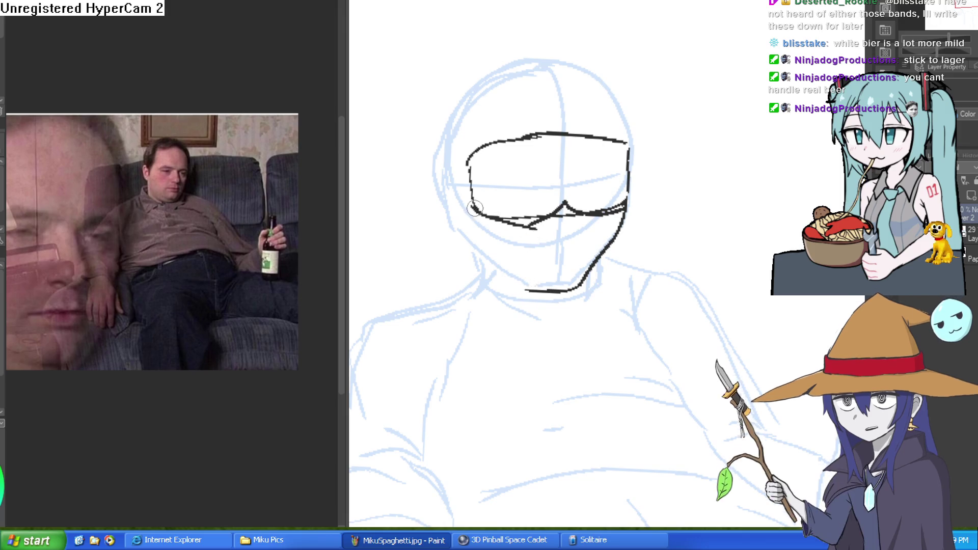
{"action": "mouse_move", "coordinate": [443, 144]}
{"action": "left_mouse_down"}
{"action": "mouse_move", "coordinate": [451, 224]}
{"action": "mouse_move", "coordinate": [489, 267]}
{"action": "mouse_move", "coordinate": [535, 290]}
{"action": "left_mouse_up"}
{"action": "left_click_drag", "start_coordinate": [660, 246], "coordinate": [640, 267]}
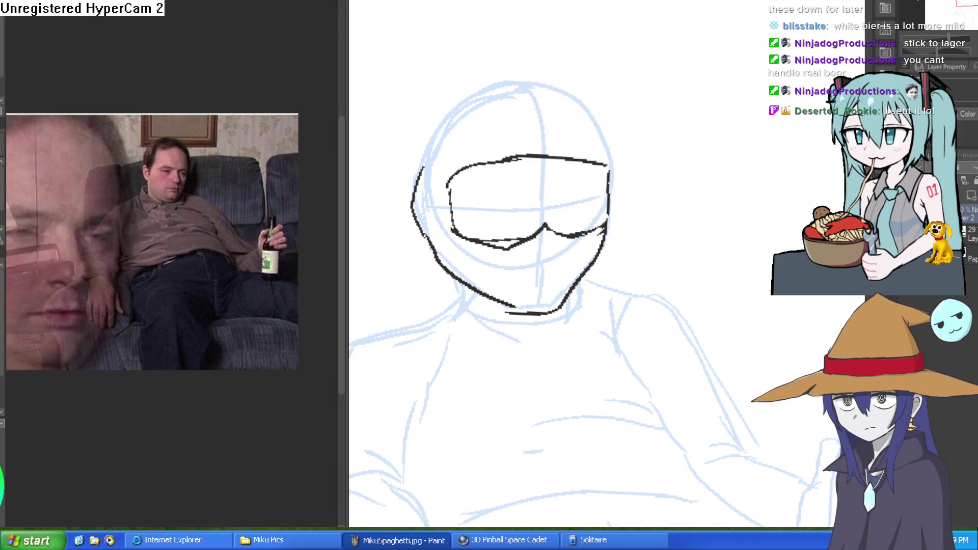
Zoom in on the face and re-ink the goggles' left, top and right edges.
{"action": "left_click", "coordinate": [486, 191]}
{"action": "left_click", "coordinate": [480, 251]}
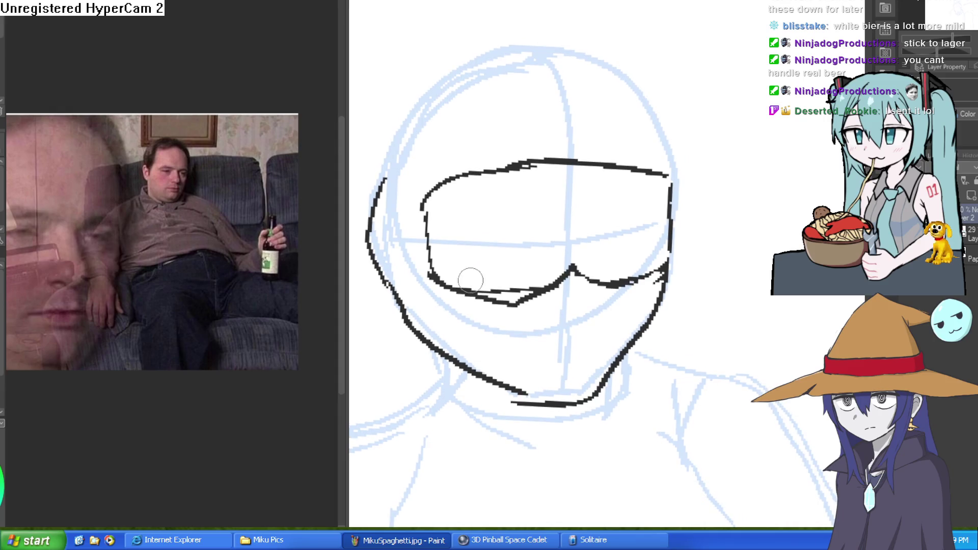
{"action": "mouse_move", "coordinate": [471, 288]}
{"action": "left_mouse_down"}
{"action": "mouse_move", "coordinate": [428, 270]}
{"action": "mouse_move", "coordinate": [430, 212]}
{"action": "mouse_move", "coordinate": [565, 169]}
{"action": "mouse_move", "coordinate": [652, 173]}
{"action": "left_mouse_up"}
{"action": "key", "text": "ctrl+z"}
{"action": "mouse_move", "coordinate": [665, 244]}
{"action": "left_mouse_down"}
{"action": "mouse_move", "coordinate": [667, 277]}
{"action": "mouse_move", "coordinate": [669, 136]}
{"action": "left_mouse_up"}
{"action": "mouse_move", "coordinate": [690, 167]}
{"action": "left_mouse_down"}
{"action": "mouse_move", "coordinate": [683, 263]}
{"action": "mouse_move", "coordinate": [635, 176]}
{"action": "mouse_move", "coordinate": [542, 125]}
{"action": "mouse_move", "coordinate": [415, 153]}
{"action": "mouse_move", "coordinate": [410, 249]}
{"action": "left_mouse_up"}
Ink the top and left side of the head, then reposition the view.
{"action": "key", "text": "ctrl+z"}
{"action": "scroll", "coordinate": [639, 203], "scroll_direction": "down", "scroll_amount": 5}
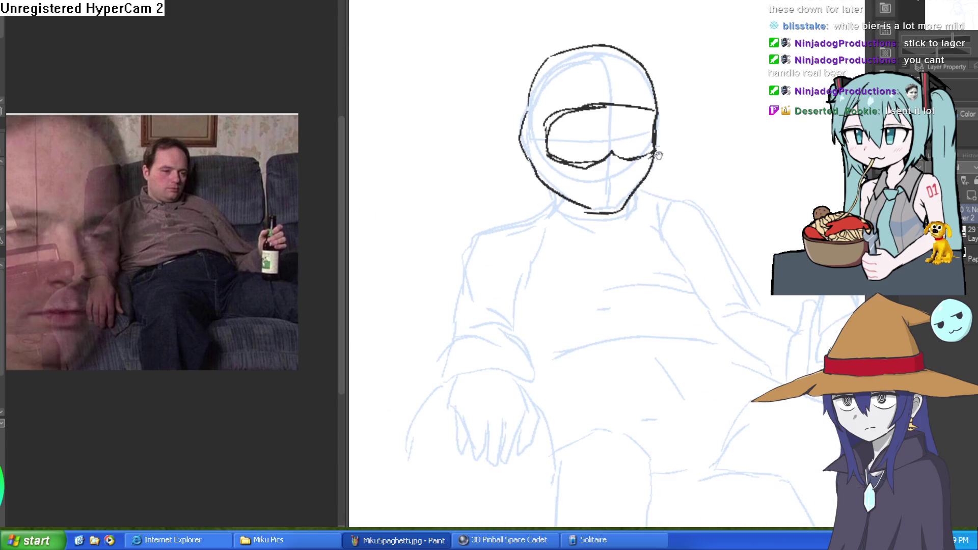
{"action": "scroll", "coordinate": [642, 161], "scroll_direction": "up", "scroll_amount": 5}
{"action": "key", "text": "ctrl+z"}
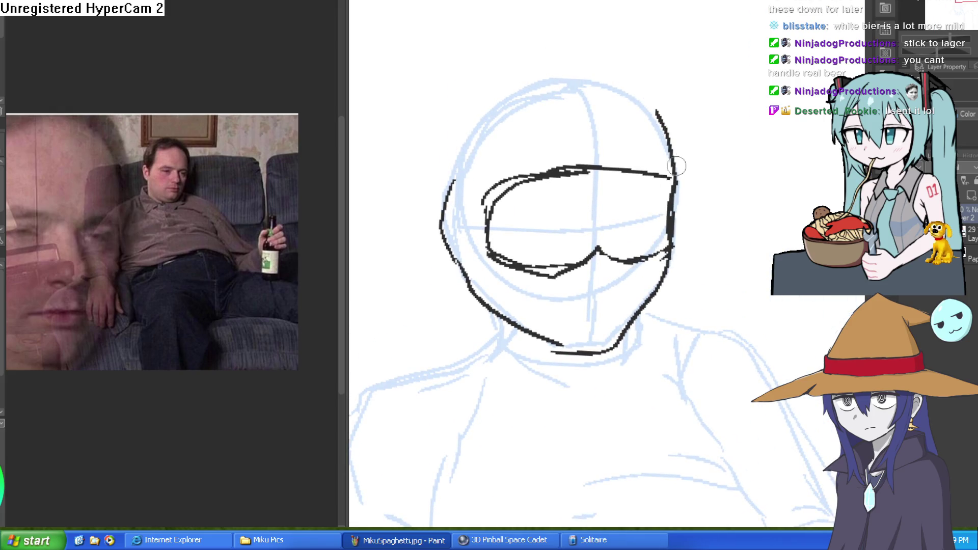
{"action": "mouse_move", "coordinate": [669, 155]}
{"action": "left_mouse_down"}
{"action": "mouse_move", "coordinate": [624, 81]}
{"action": "mouse_move", "coordinate": [504, 79]}
{"action": "mouse_move", "coordinate": [449, 183]}
{"action": "left_mouse_up"}
{"action": "left_click_drag", "start_coordinate": [589, 187], "coordinate": [617, 276]}
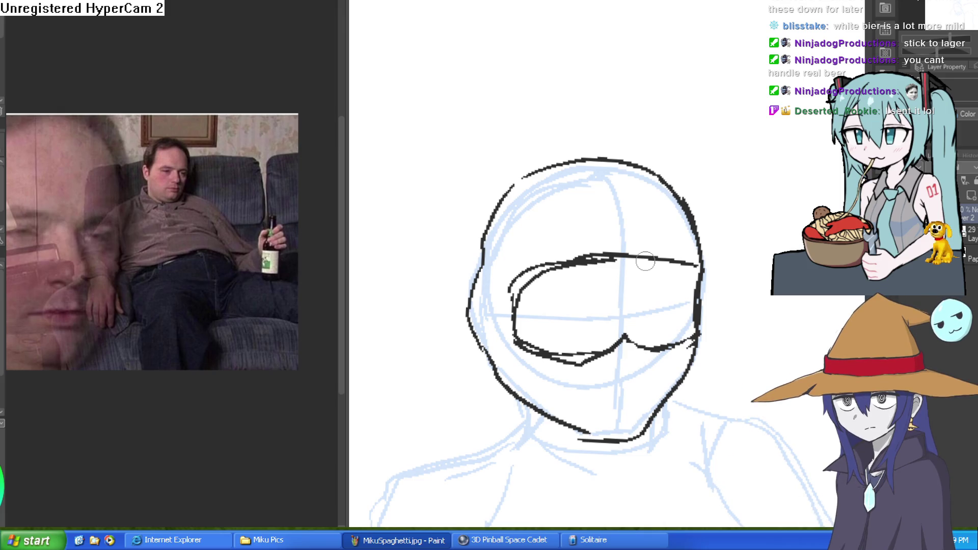
{"action": "mouse_move", "coordinate": [624, 288]}
{"action": "left_mouse_down"}
{"action": "mouse_move", "coordinate": [673, 201]}
{"action": "mouse_move", "coordinate": [670, 180]}
{"action": "mouse_move", "coordinate": [579, 231]}
{"action": "mouse_move", "coordinate": [727, 212]}
{"action": "left_mouse_up"}
{"action": "scroll", "coordinate": [540, 230], "scroll_direction": "up", "scroll_amount": 5}
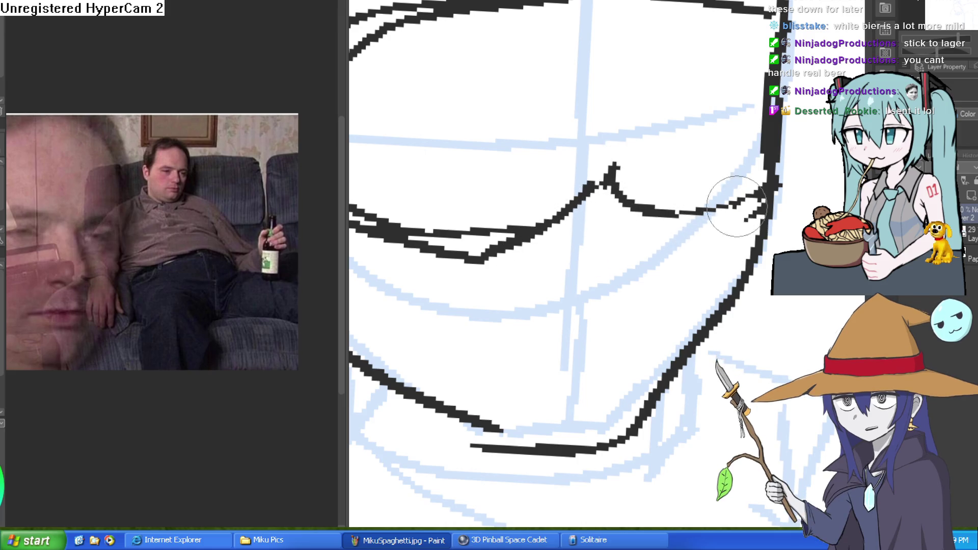
Zoom and rotate the view, then ink the curved upper eyelid in the left lens.
{"action": "scroll", "coordinate": [741, 299], "scroll_direction": "down", "scroll_amount": 3}
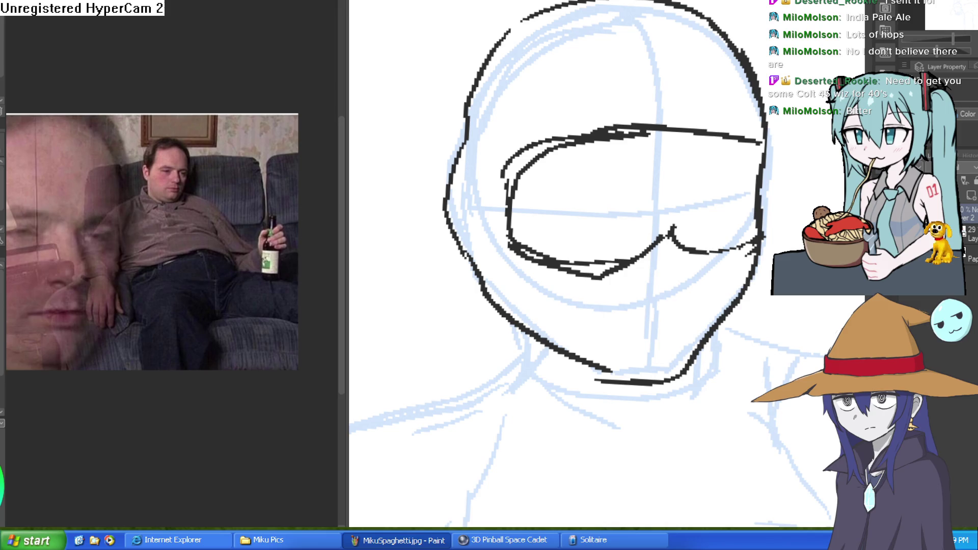
{"action": "scroll", "coordinate": [725, 348], "scroll_direction": "down", "scroll_amount": 2}
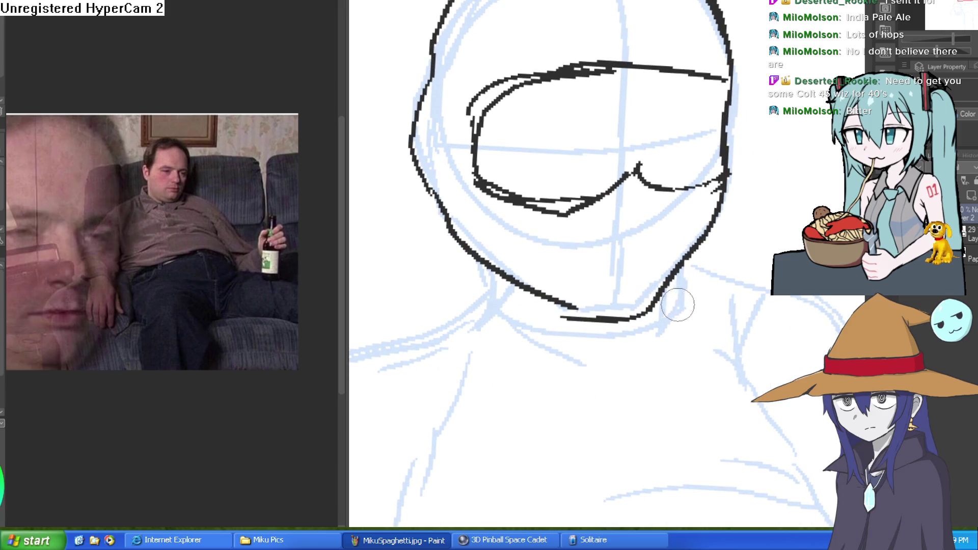
{"action": "scroll", "coordinate": [688, 304], "scroll_direction": "down", "scroll_amount": 3}
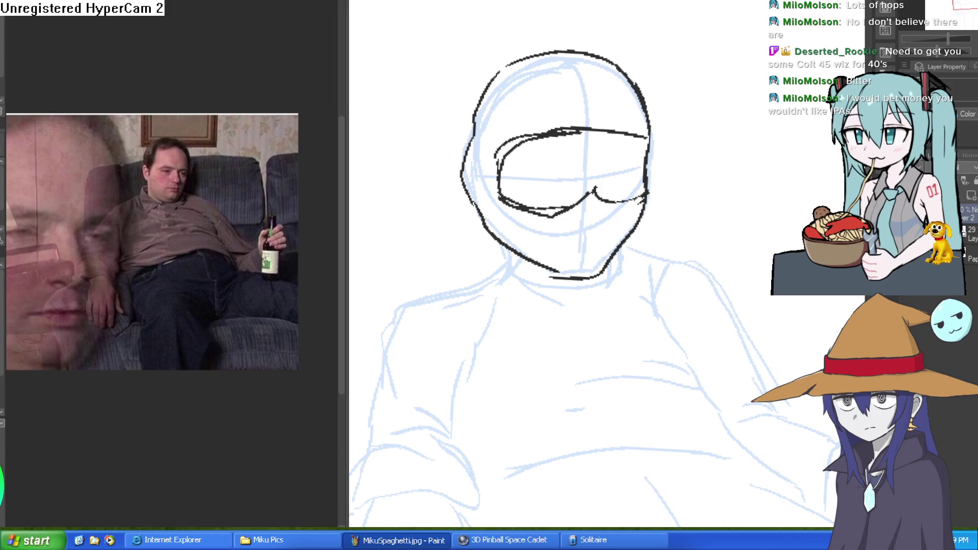
{"action": "scroll", "coordinate": [612, 229], "scroll_direction": "up", "scroll_amount": 2}
{"action": "mouse_move", "coordinate": [636, 246]}
{"action": "left_mouse_down"}
{"action": "mouse_move", "coordinate": [650, 168]}
{"action": "mouse_move", "coordinate": [550, 225]}
{"action": "left_mouse_up"}
{"action": "scroll", "coordinate": [611, 153], "scroll_direction": "up", "scroll_amount": 4}
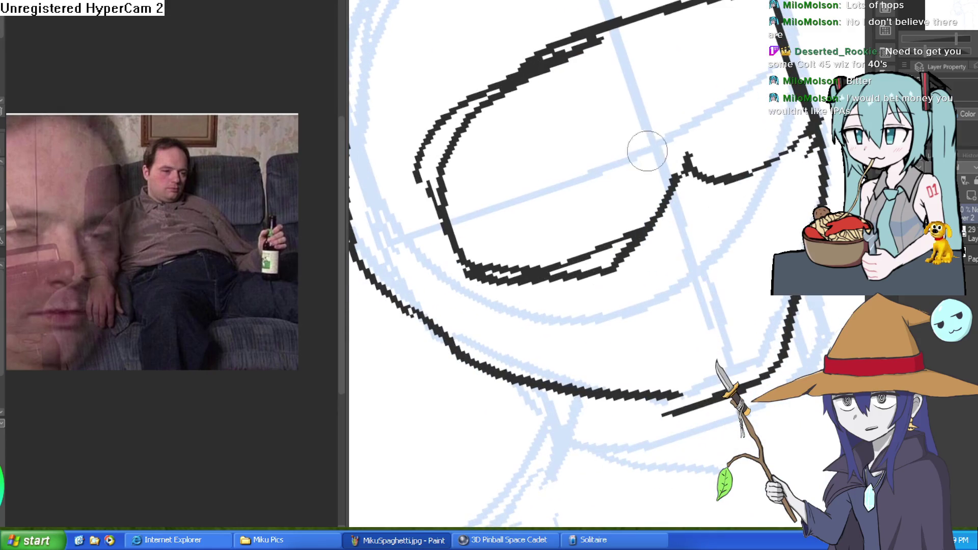
{"action": "left_click_drag", "start_coordinate": [614, 138], "coordinate": [466, 198]}
{"action": "mouse_move", "coordinate": [540, 174]}
{"action": "left_mouse_down"}
{"action": "mouse_move", "coordinate": [708, 179]}
{"action": "mouse_move", "coordinate": [729, 159]}
{"action": "mouse_move", "coordinate": [678, 163]}
{"action": "left_mouse_up"}
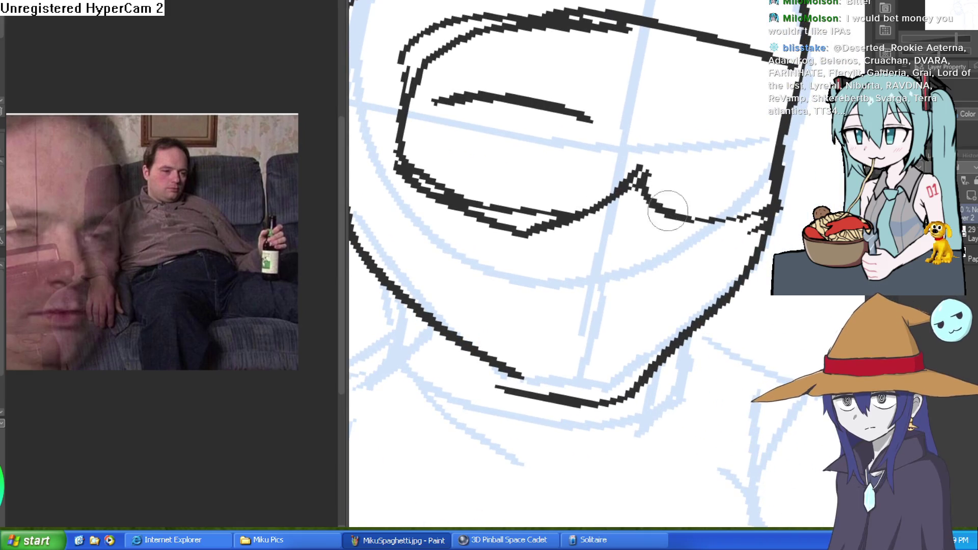
Erase the doubled ink along the right jaw so it reads as one line.
{"action": "mouse_move", "coordinate": [764, 203]}
{"action": "left_mouse_down"}
{"action": "mouse_move", "coordinate": [699, 130]}
{"action": "mouse_move", "coordinate": [594, 305]}
{"action": "mouse_move", "coordinate": [474, 338]}
{"action": "left_mouse_up"}
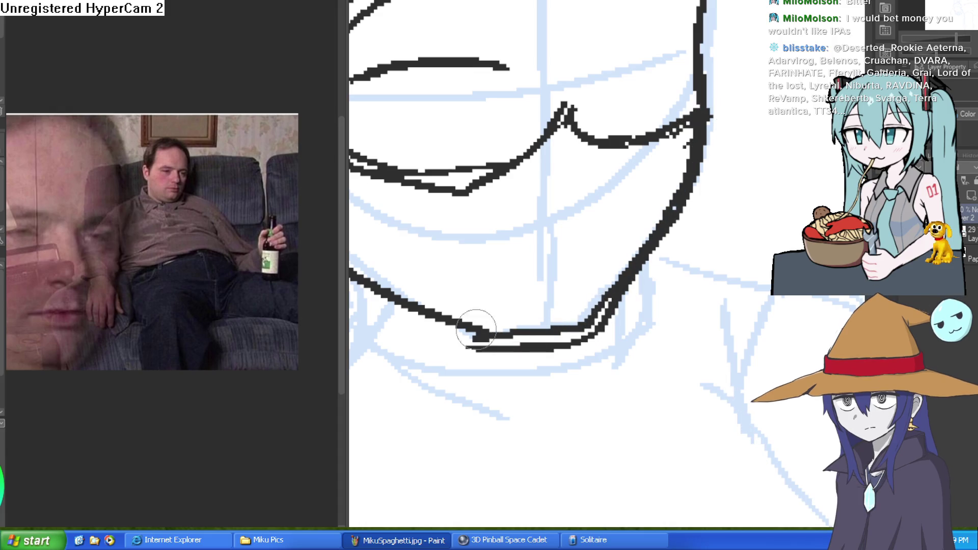
{"action": "mouse_move", "coordinate": [626, 302]}
{"action": "left_mouse_down"}
{"action": "mouse_move", "coordinate": [611, 321]}
{"action": "mouse_move", "coordinate": [691, 219]}
{"action": "mouse_move", "coordinate": [661, 247]}
{"action": "mouse_move", "coordinate": [711, 107]}
{"action": "mouse_move", "coordinate": [747, 160]}
{"action": "mouse_move", "coordinate": [655, 284]}
{"action": "mouse_move", "coordinate": [447, 262]}
{"action": "left_mouse_up"}
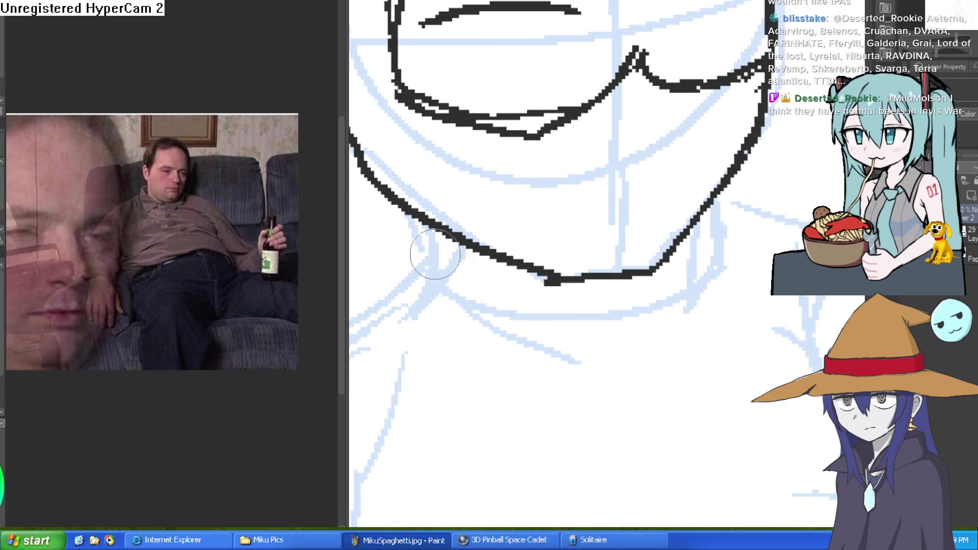
{"action": "left_click_drag", "start_coordinate": [436, 61], "coordinate": [417, 163]}
{"action": "mouse_move", "coordinate": [601, 140]}
{"action": "left_mouse_down"}
{"action": "mouse_move", "coordinate": [584, 212]}
{"action": "mouse_move", "coordinate": [589, 181]}
{"action": "mouse_move", "coordinate": [690, 174]}
{"action": "left_mouse_up"}
Try a lower eyelash line under the right eye, then undo it.
{"action": "scroll", "coordinate": [616, 166], "scroll_direction": "up", "scroll_amount": 4}
{"action": "scroll", "coordinate": [633, 179], "scroll_direction": "down", "scroll_amount": 3}
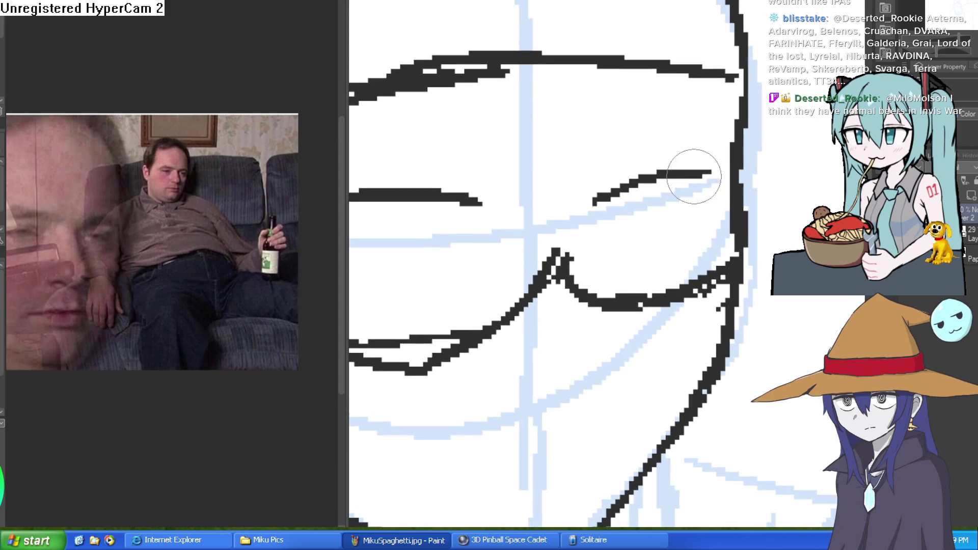
{"action": "scroll", "coordinate": [628, 131], "scroll_direction": "up", "scroll_amount": 4}
{"action": "scroll", "coordinate": [628, 132], "scroll_direction": "down", "scroll_amount": 2}
{"action": "scroll", "coordinate": [655, 157], "scroll_direction": "up", "scroll_amount": 2}
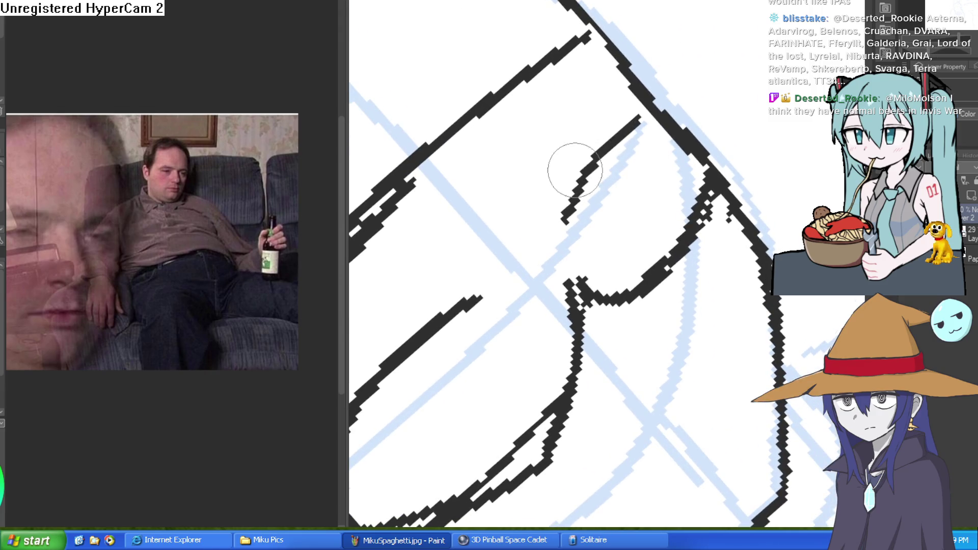
{"action": "mouse_move", "coordinate": [626, 131]}
{"action": "left_mouse_down"}
{"action": "mouse_move", "coordinate": [688, 170]}
{"action": "mouse_move", "coordinate": [683, 144]}
{"action": "mouse_move", "coordinate": [615, 172]}
{"action": "mouse_move", "coordinate": [596, 168]}
{"action": "mouse_move", "coordinate": [601, 153]}
{"action": "mouse_move", "coordinate": [587, 170]}
{"action": "left_mouse_up"}
{"action": "mouse_move", "coordinate": [634, 135]}
{"action": "left_mouse_down"}
{"action": "mouse_move", "coordinate": [659, 119]}
{"action": "mouse_move", "coordinate": [693, 170]}
{"action": "left_mouse_up"}
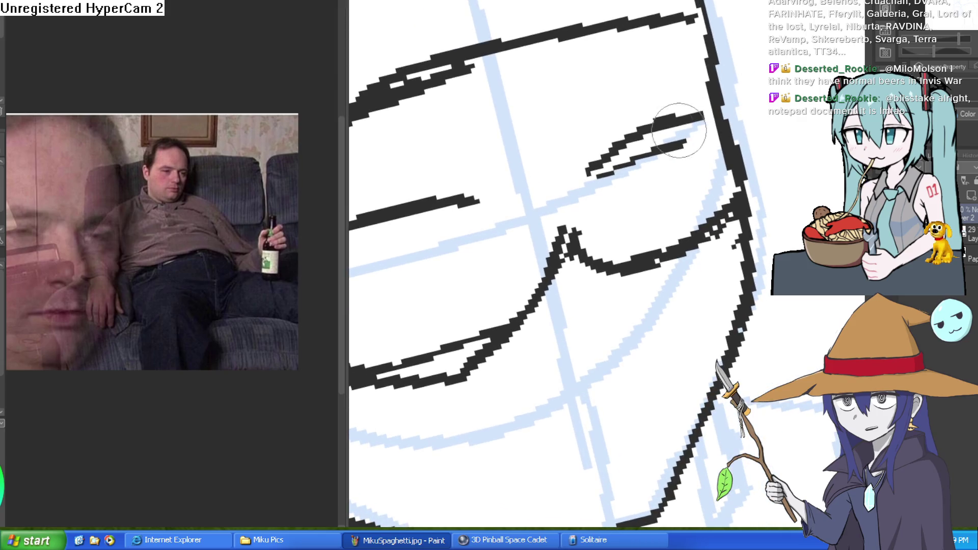
{"action": "key", "text": "ctrl+z"}
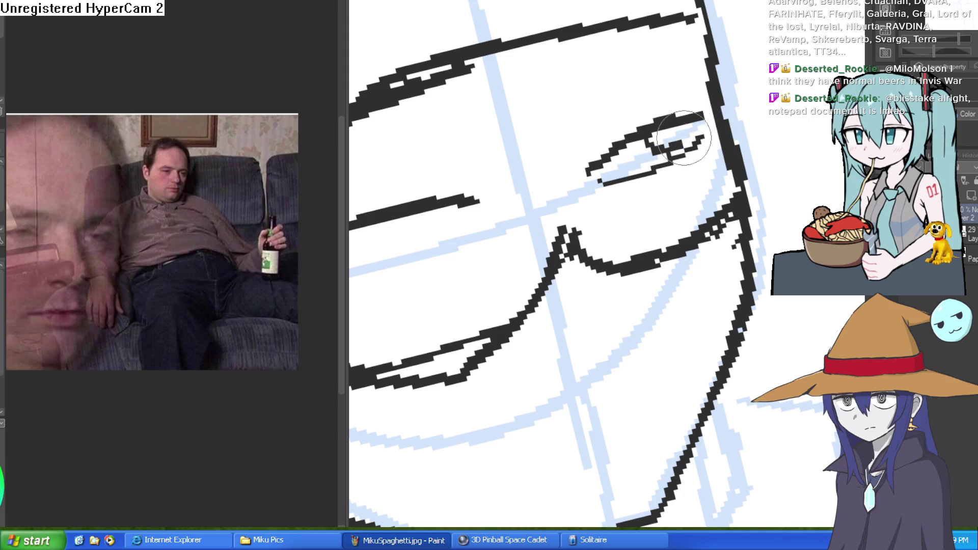
Extend the eye's lower lid line down-left and thicken its upper lid line.
{"action": "left_click_drag", "start_coordinate": [695, 156], "coordinate": [704, 109]}
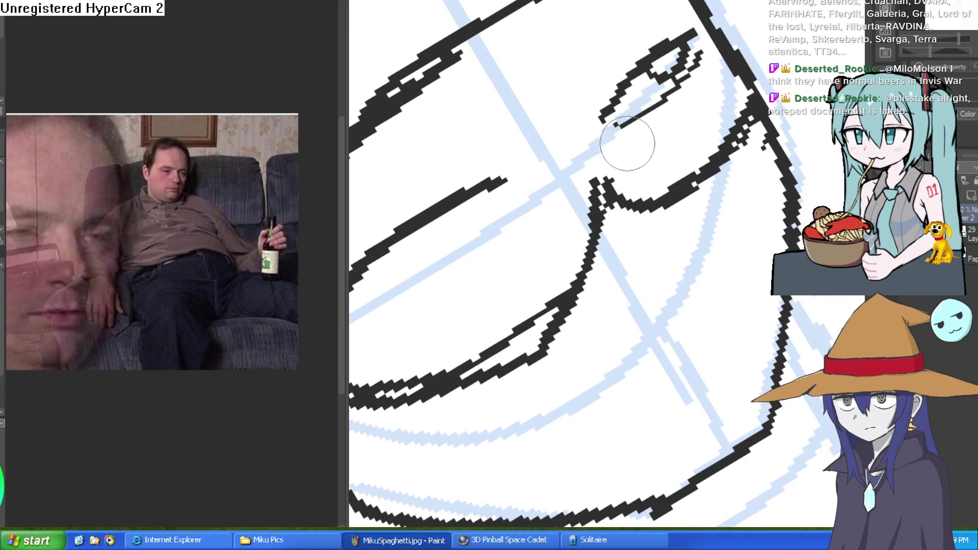
{"action": "left_click_drag", "start_coordinate": [635, 161], "coordinate": [664, 130]}
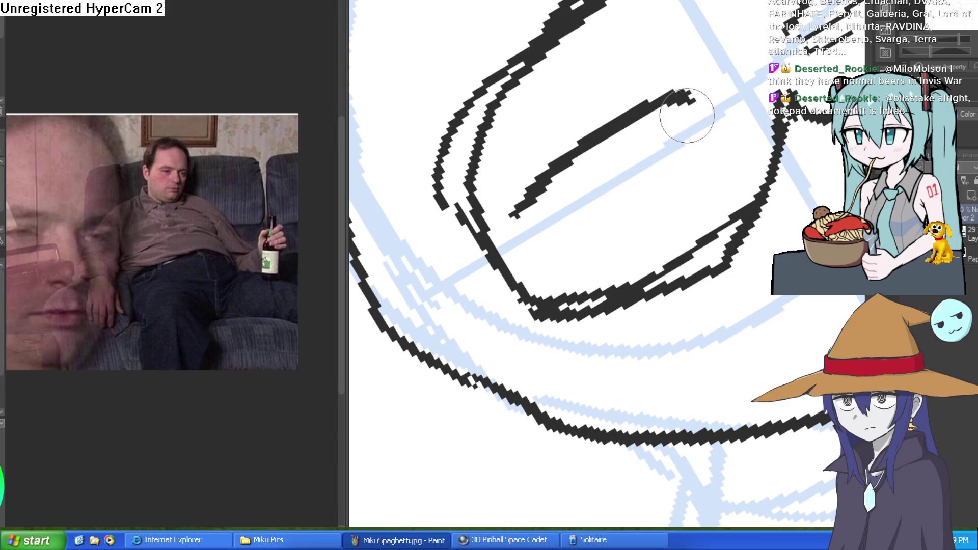
{"action": "left_click_drag", "start_coordinate": [604, 181], "coordinate": [536, 214]}
{"action": "left_click_drag", "start_coordinate": [545, 173], "coordinate": [563, 171]}
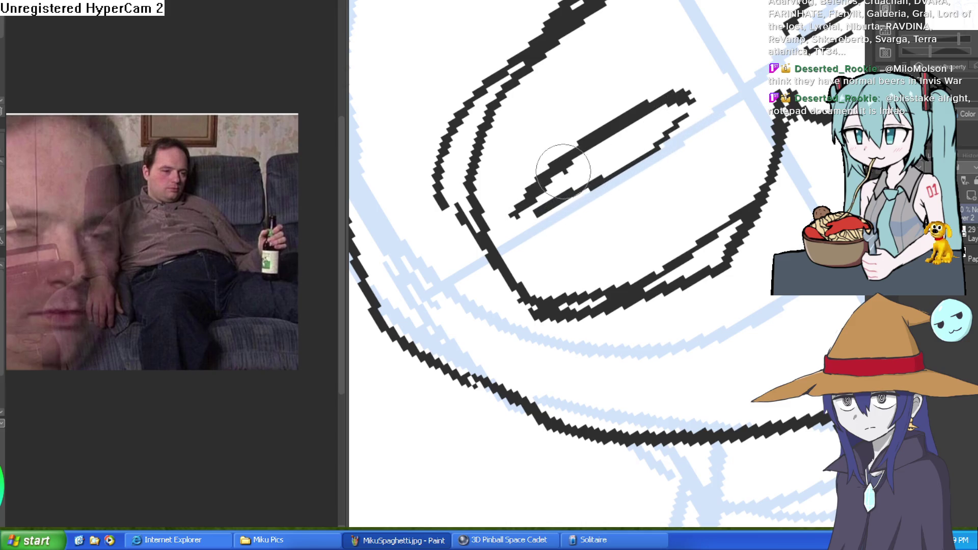
{"action": "scroll", "coordinate": [622, 126], "scroll_direction": "down", "scroll_amount": 5}
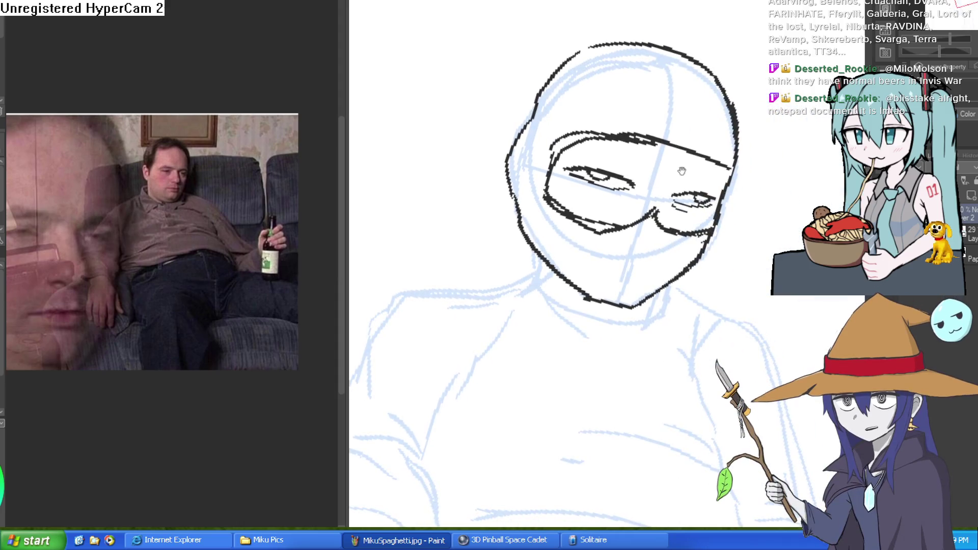
Erase the left eye's old outline and inner strokes.
{"action": "left_click_drag", "start_coordinate": [665, 144], "coordinate": [691, 148]}
{"action": "left_click", "coordinate": [617, 179]}
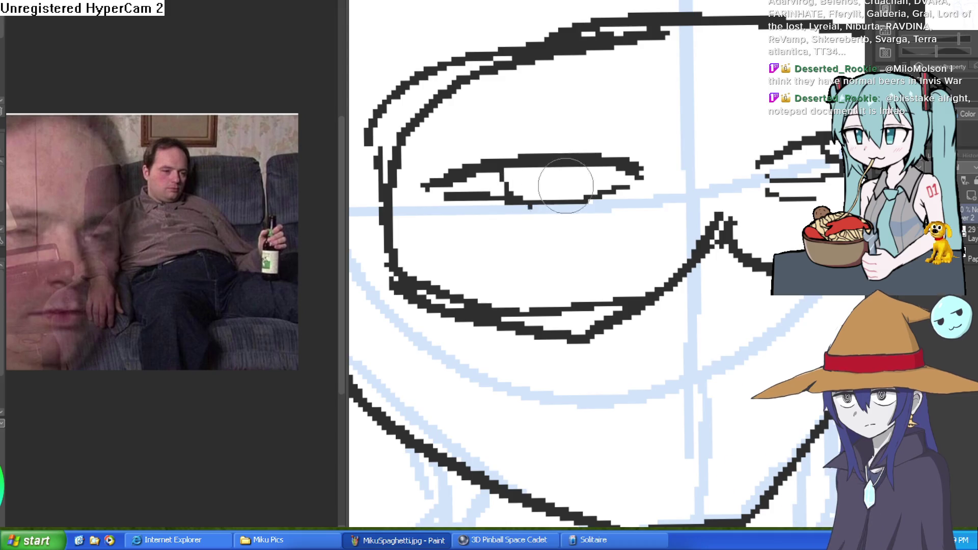
{"action": "mouse_move", "coordinate": [563, 208]}
{"action": "left_mouse_down"}
{"action": "mouse_move", "coordinate": [661, 84]}
{"action": "mouse_move", "coordinate": [668, 107]}
{"action": "mouse_move", "coordinate": [594, 105]}
{"action": "mouse_move", "coordinate": [656, 136]}
{"action": "mouse_move", "coordinate": [589, 109]}
{"action": "mouse_move", "coordinate": [681, 133]}
{"action": "left_mouse_up"}
{"action": "scroll", "coordinate": [669, 119], "scroll_direction": "up", "scroll_amount": 2}
{"action": "scroll", "coordinate": [680, 132], "scroll_direction": "down", "scroll_amount": 3}
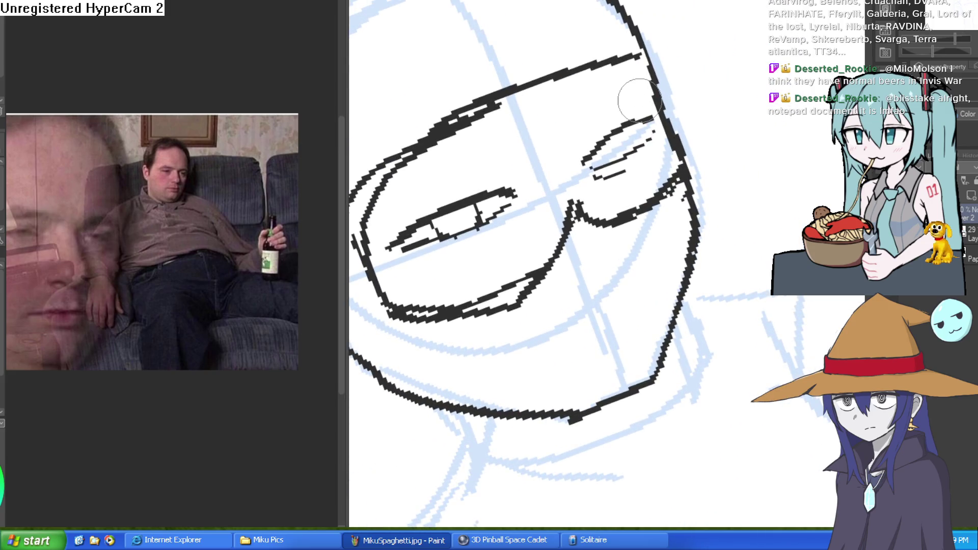
{"action": "left_click_drag", "start_coordinate": [639, 100], "coordinate": [611, 128]}
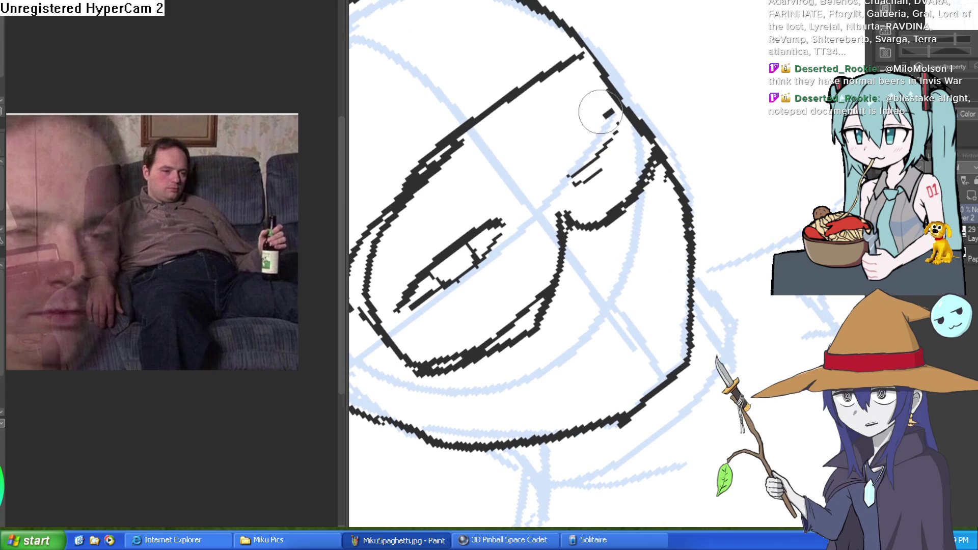
{"action": "mouse_move", "coordinate": [549, 165]}
{"action": "left_mouse_down"}
{"action": "mouse_move", "coordinate": [414, 280]}
{"action": "mouse_move", "coordinate": [393, 283]}
{"action": "mouse_move", "coordinate": [423, 275]}
{"action": "left_mouse_up"}
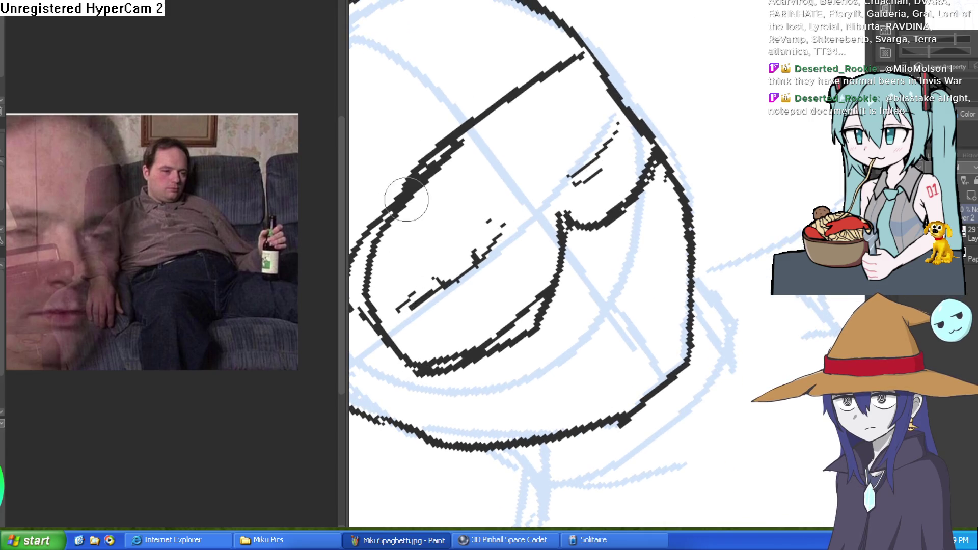
{"action": "key", "text": "End"}
{"action": "key", "text": "End"}
{"action": "key", "text": "End"}
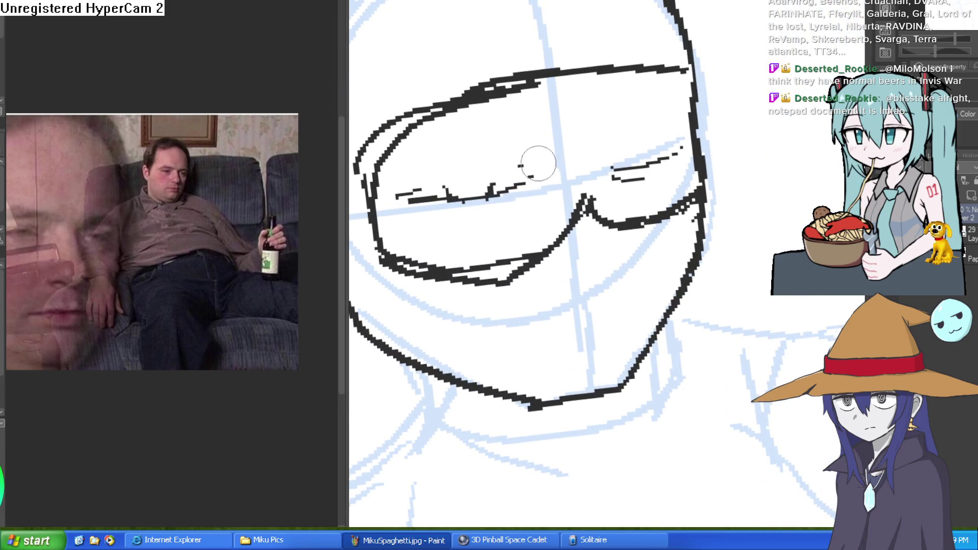
Draw a new narrow, droopy upper eyelid for the left eye.
{"action": "mouse_move", "coordinate": [532, 168]}
{"action": "left_mouse_down"}
{"action": "mouse_move", "coordinate": [513, 159]}
{"action": "mouse_move", "coordinate": [418, 184]}
{"action": "mouse_move", "coordinate": [481, 179]}
{"action": "mouse_move", "coordinate": [496, 189]}
{"action": "left_mouse_up"}
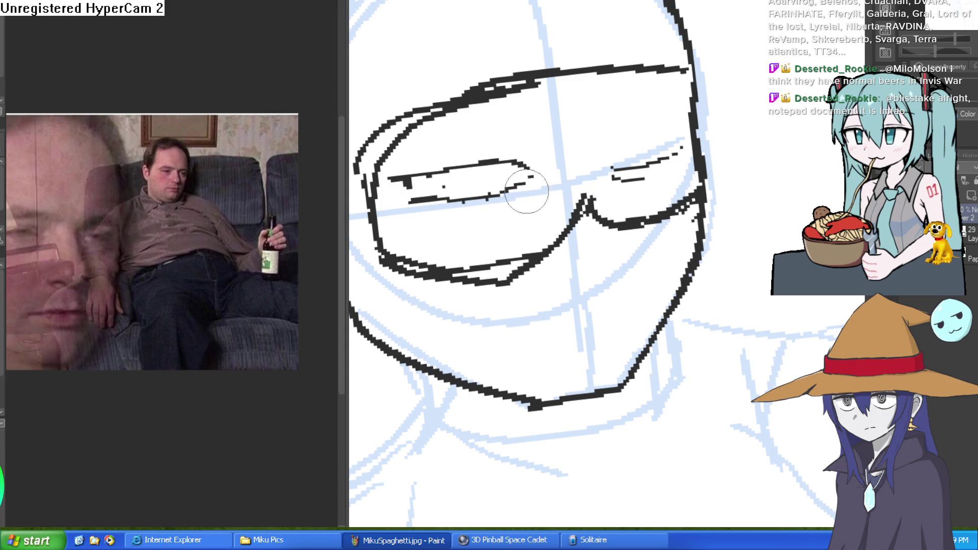
{"action": "key", "text": "Page_Down"}
{"action": "key", "text": "Page_Down"}
{"action": "key", "text": "Delete"}
{"action": "key", "text": "Delete"}
{"action": "key", "text": "Delete"}
{"action": "key", "text": "Page_Up"}
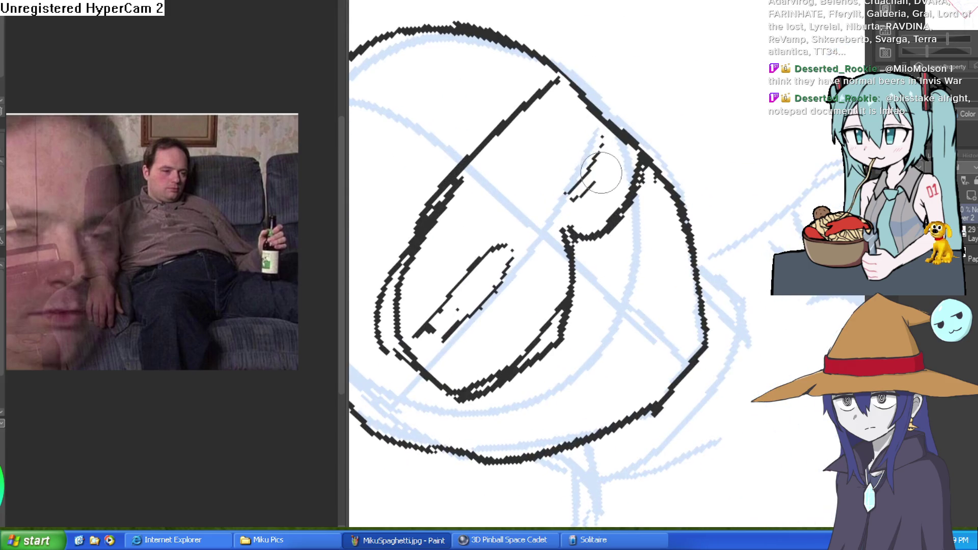
{"action": "key", "text": "Page_Down"}
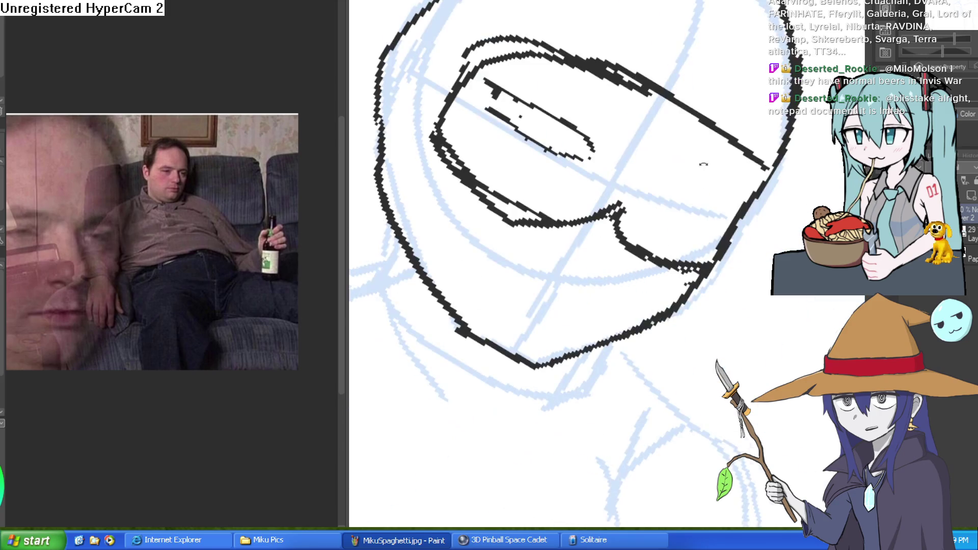
{"action": "key", "text": "Home"}
{"action": "key", "text": "Page_Up"}
Erase the doubled outline along the goggles' top-left and lower-left edges.
{"action": "mouse_move", "coordinate": [451, 116]}
{"action": "left_mouse_down"}
{"action": "mouse_move", "coordinate": [461, 92]}
{"action": "mouse_move", "coordinate": [437, 91]}
{"action": "mouse_move", "coordinate": [467, 88]}
{"action": "mouse_move", "coordinate": [402, 130]}
{"action": "left_mouse_up"}
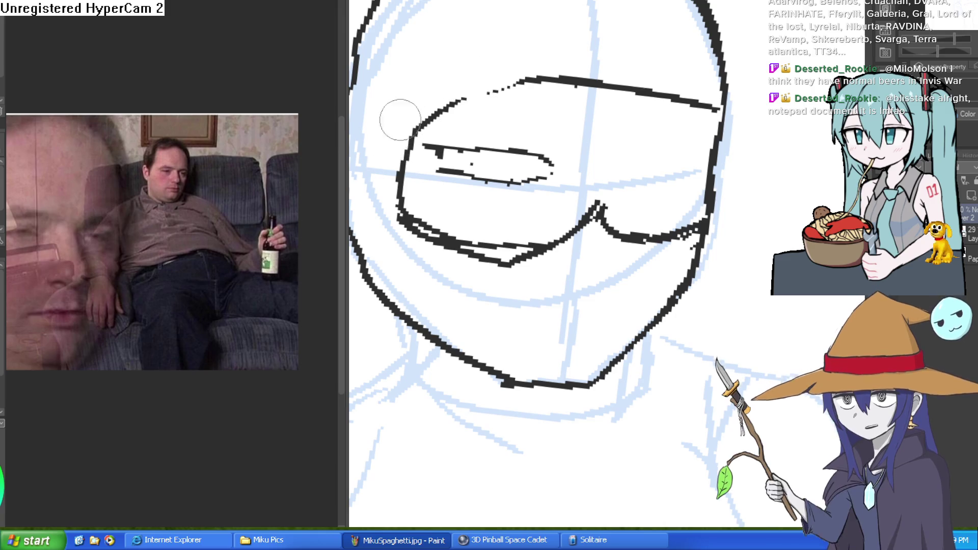
{"action": "left_click_drag", "start_coordinate": [387, 207], "coordinate": [456, 261]}
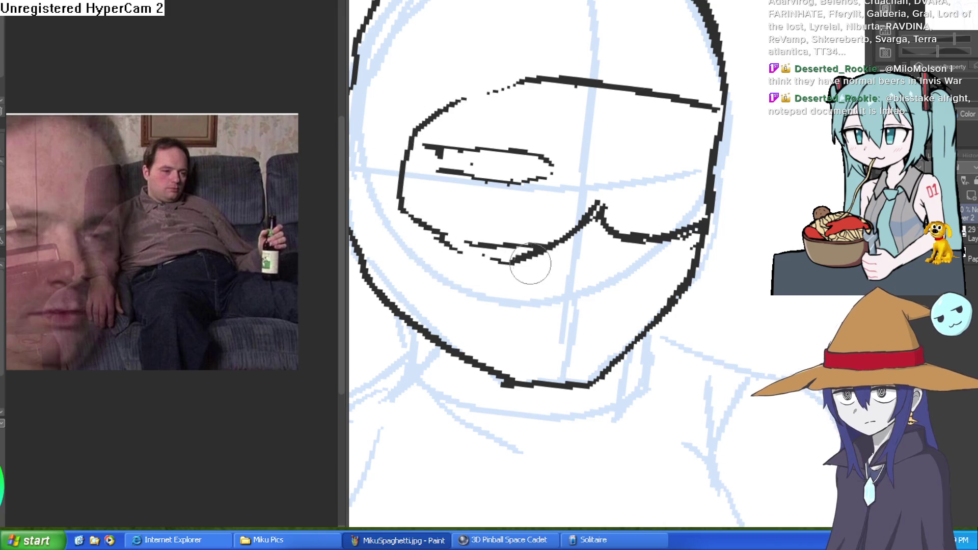
{"action": "key", "text": "Page_Down"}
{"action": "mouse_move", "coordinate": [633, 220]}
{"action": "left_mouse_down"}
{"action": "mouse_move", "coordinate": [651, 201]}
{"action": "mouse_move", "coordinate": [647, 175]}
{"action": "mouse_move", "coordinate": [668, 181]}
{"action": "left_mouse_up"}
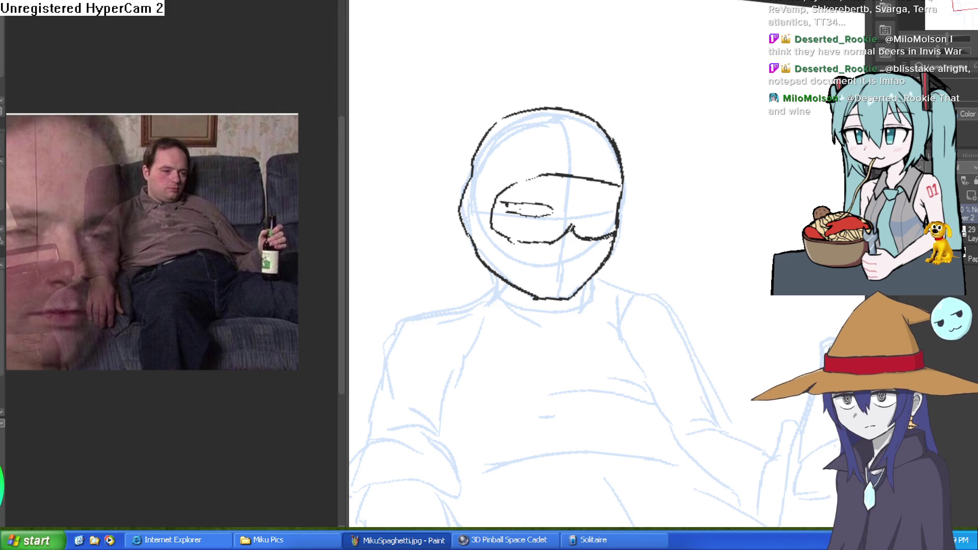
Ink a pupil and curved lid strokes in the right eye, redrawing one line freehand.
{"action": "scroll", "coordinate": [559, 205], "scroll_direction": "up", "scroll_amount": 5}
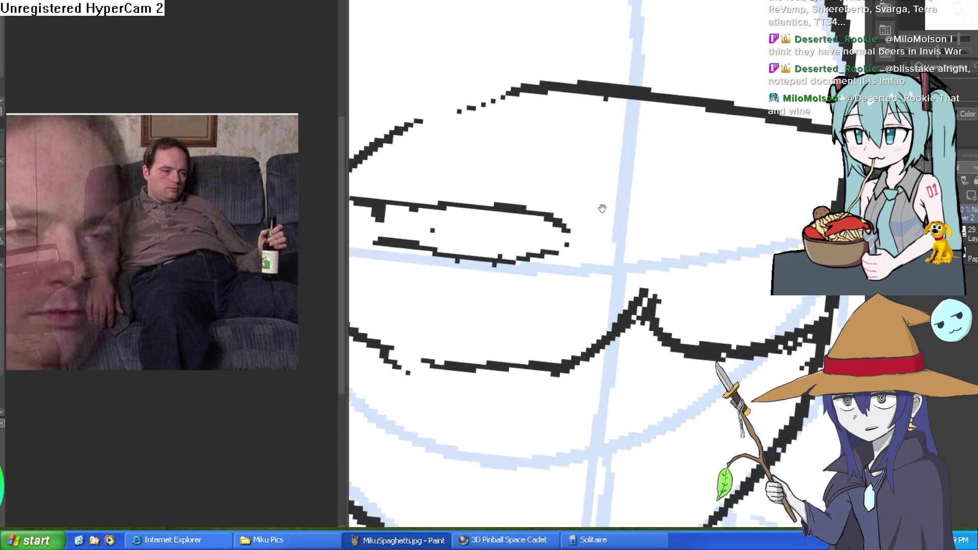
{"action": "mouse_move", "coordinate": [558, 206]}
{"action": "left_mouse_down"}
{"action": "mouse_move", "coordinate": [535, 194]}
{"action": "mouse_move", "coordinate": [469, 198]}
{"action": "mouse_move", "coordinate": [392, 222]}
{"action": "left_mouse_up"}
{"action": "mouse_move", "coordinate": [563, 131]}
{"action": "left_mouse_down"}
{"action": "mouse_move", "coordinate": [679, 67]}
{"action": "mouse_move", "coordinate": [682, 139]}
{"action": "mouse_move", "coordinate": [673, 158]}
{"action": "left_mouse_up"}
{"action": "mouse_move", "coordinate": [618, 115]}
{"action": "left_mouse_down"}
{"action": "mouse_move", "coordinate": [656, 171]}
{"action": "mouse_move", "coordinate": [693, 131]}
{"action": "left_mouse_up"}
{"action": "mouse_move", "coordinate": [590, 247]}
{"action": "left_mouse_down"}
{"action": "mouse_move", "coordinate": [574, 339]}
{"action": "mouse_move", "coordinate": [670, 312]}
{"action": "mouse_move", "coordinate": [701, 106]}
{"action": "mouse_move", "coordinate": [637, 135]}
{"action": "left_mouse_up"}
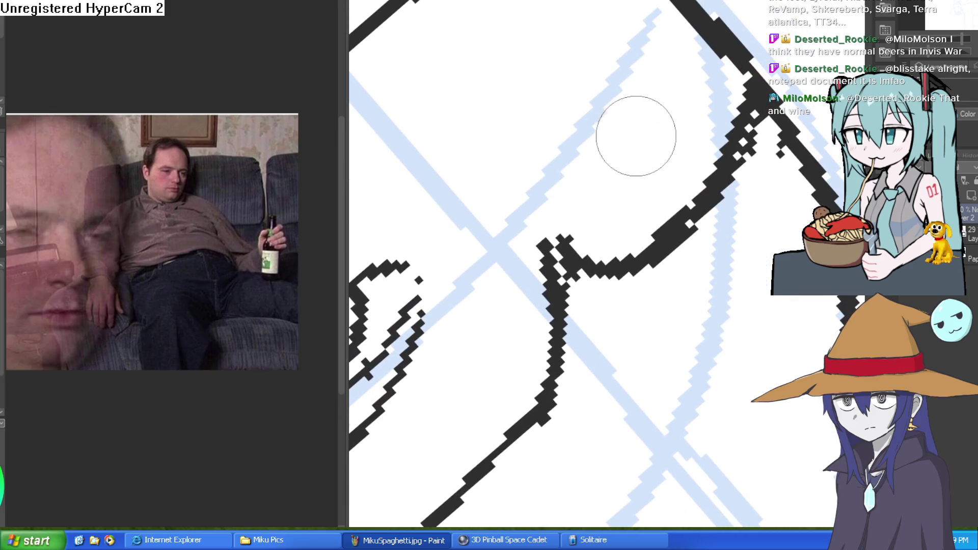
{"action": "left_click_drag", "start_coordinate": [530, 166], "coordinate": [631, 75]}
{"action": "key", "text": "ctrl+z"}
{"action": "mouse_move", "coordinate": [522, 145]}
{"action": "left_mouse_down"}
{"action": "mouse_move", "coordinate": [580, 109]}
{"action": "mouse_move", "coordinate": [655, 26]}
{"action": "mouse_move", "coordinate": [672, 28]}
{"action": "mouse_move", "coordinate": [714, 203]}
{"action": "mouse_move", "coordinate": [705, 218]}
{"action": "mouse_move", "coordinate": [631, 162]}
{"action": "left_mouse_up"}
{"action": "mouse_move", "coordinate": [585, 125]}
{"action": "left_mouse_down"}
{"action": "mouse_move", "coordinate": [672, 185]}
{"action": "mouse_move", "coordinate": [764, 164]}
{"action": "left_mouse_up"}
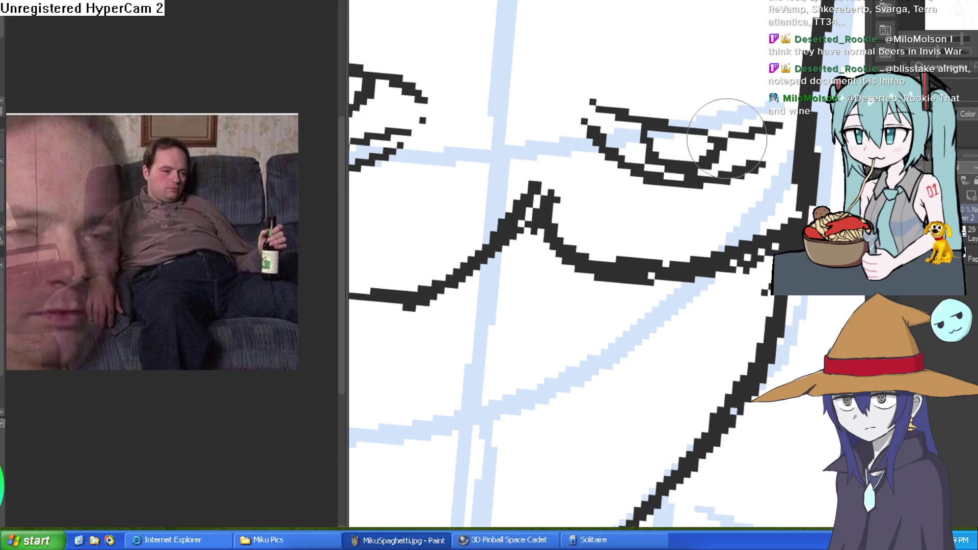
Thicken the upper-right eye outline with a heavier black stroke.
{"action": "scroll", "coordinate": [662, 164], "scroll_direction": "down", "scroll_amount": 3}
{"action": "mouse_move", "coordinate": [662, 164]}
{"action": "left_mouse_down"}
{"action": "mouse_move", "coordinate": [682, 33]}
{"action": "mouse_move", "coordinate": [666, 98]}
{"action": "left_mouse_up"}
{"action": "scroll", "coordinate": [665, 98], "scroll_direction": "up", "scroll_amount": 3}
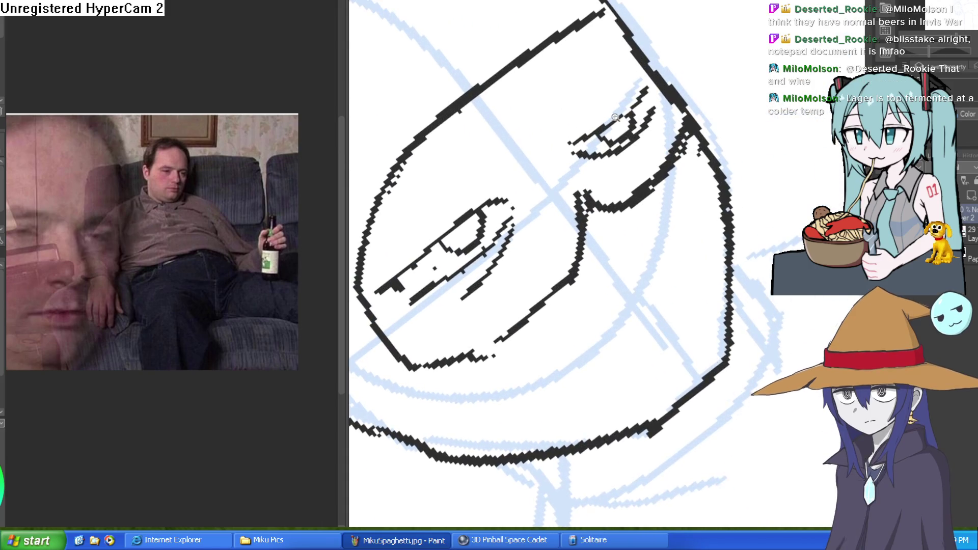
{"action": "scroll", "coordinate": [665, 98], "scroll_direction": "up", "scroll_amount": 3}
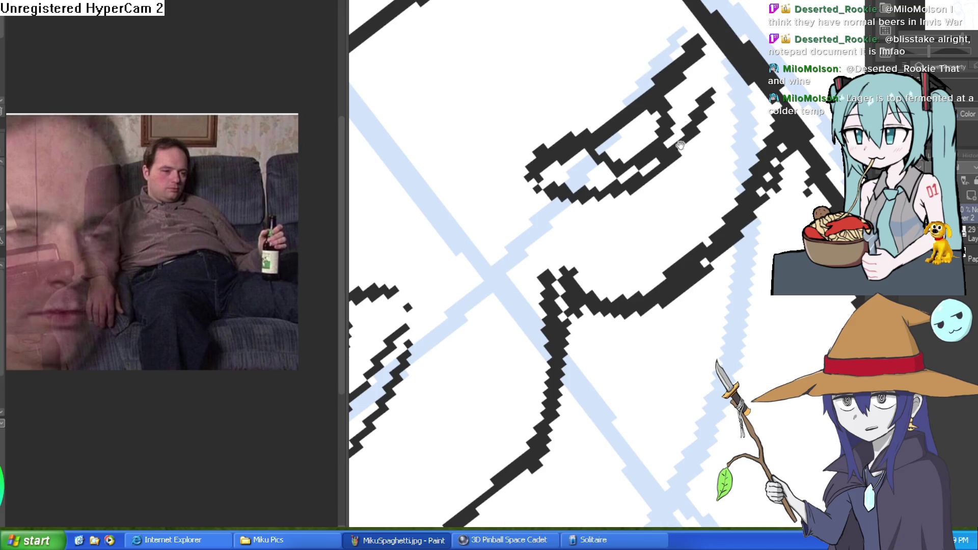
{"action": "scroll", "coordinate": [617, 143], "scroll_direction": "down", "scroll_amount": 2}
{"action": "scroll", "coordinate": [582, 151], "scroll_direction": "down", "scroll_amount": 5}
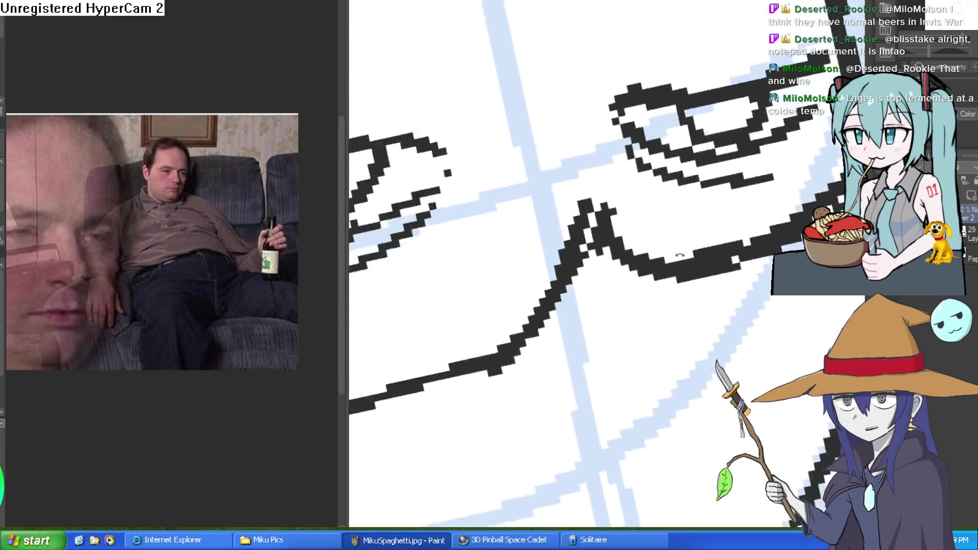
{"action": "left_click_drag", "start_coordinate": [630, 181], "coordinate": [559, 26]}
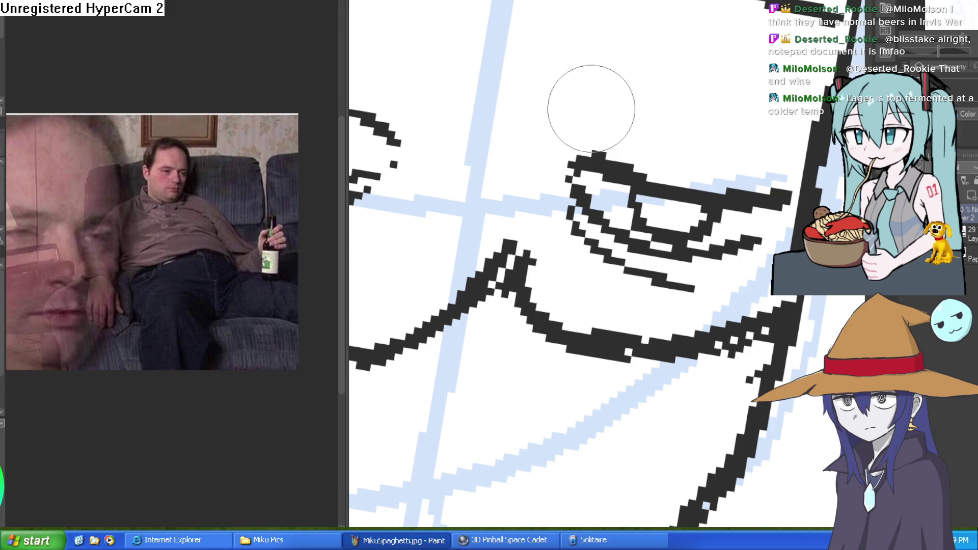
{"action": "scroll", "coordinate": [734, 99], "scroll_direction": "down", "scroll_amount": 3}
{"action": "mouse_move", "coordinate": [733, 99]}
{"action": "left_mouse_down"}
{"action": "mouse_move", "coordinate": [666, 131]}
{"action": "mouse_move", "coordinate": [672, 70]}
{"action": "left_mouse_up"}
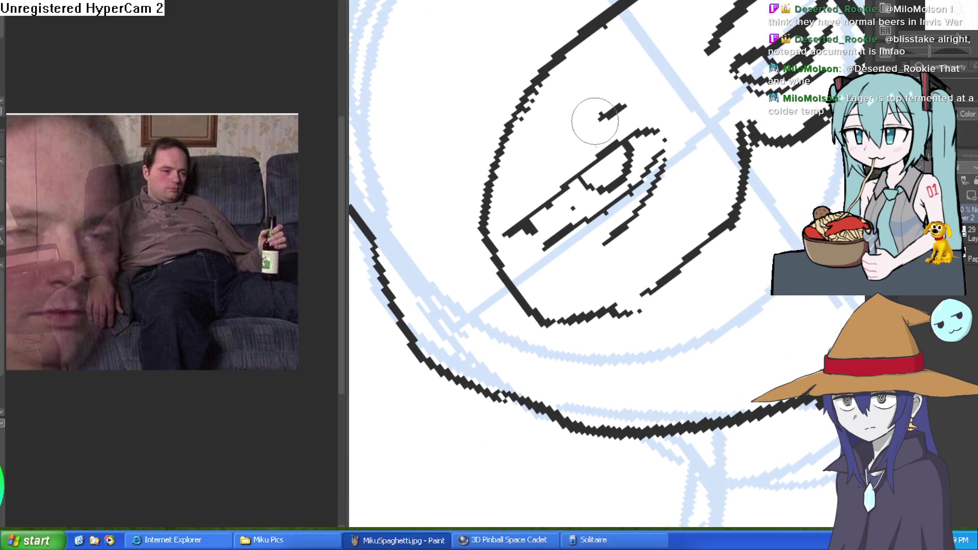
{"action": "left_click_drag", "start_coordinate": [633, 134], "coordinate": [523, 217]}
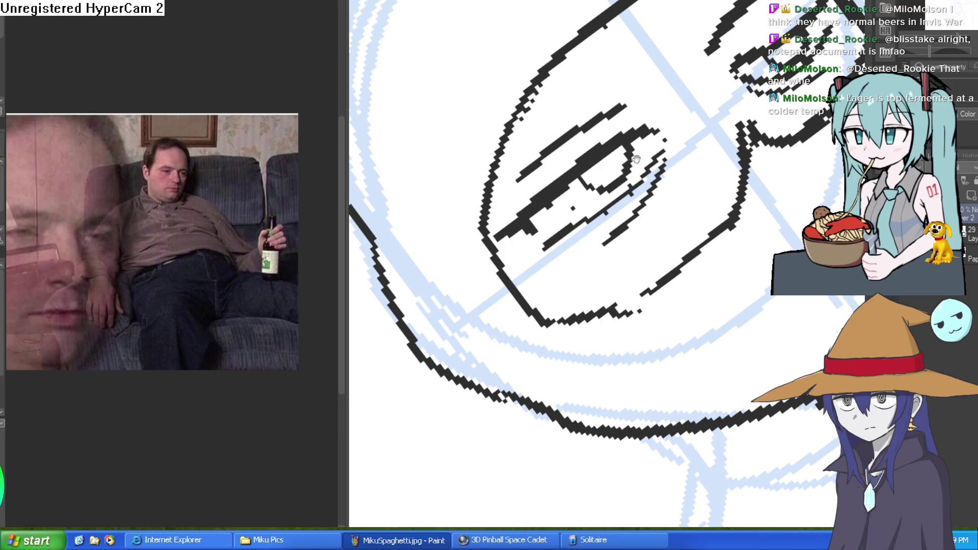
Zoom out and rotate the canvas back near upright to review the whole head.
{"action": "left_click_drag", "start_coordinate": [622, 163], "coordinate": [509, 219]}
{"action": "mouse_move", "coordinate": [740, 110]}
{"action": "left_mouse_down"}
{"action": "mouse_move", "coordinate": [640, 243]}
{"action": "mouse_move", "coordinate": [613, 189]}
{"action": "left_mouse_up"}
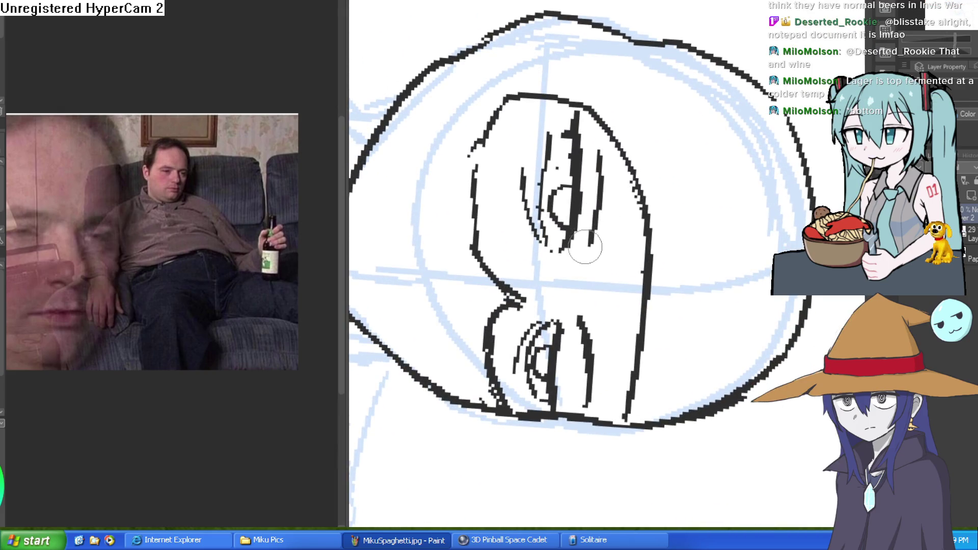
{"action": "left_click_drag", "start_coordinate": [609, 155], "coordinate": [677, 234]}
{"action": "mouse_move", "coordinate": [758, 182]}
{"action": "left_mouse_down"}
{"action": "mouse_move", "coordinate": [769, 287]}
{"action": "mouse_move", "coordinate": [733, 244]}
{"action": "mouse_move", "coordinate": [636, 173]}
{"action": "left_mouse_up"}
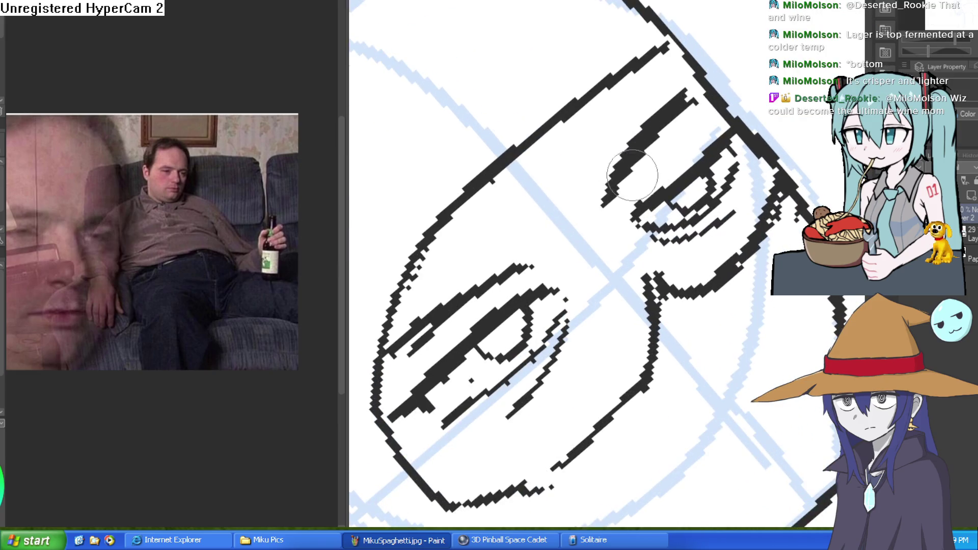
{"action": "mouse_move", "coordinate": [668, 120]}
{"action": "left_mouse_down"}
{"action": "mouse_move", "coordinate": [711, 189]}
{"action": "mouse_move", "coordinate": [671, 121]}
{"action": "left_mouse_up"}
{"action": "scroll", "coordinate": [671, 120], "scroll_direction": "down", "scroll_amount": 5}
{"action": "left_click_drag", "start_coordinate": [749, 129], "coordinate": [732, 133]}
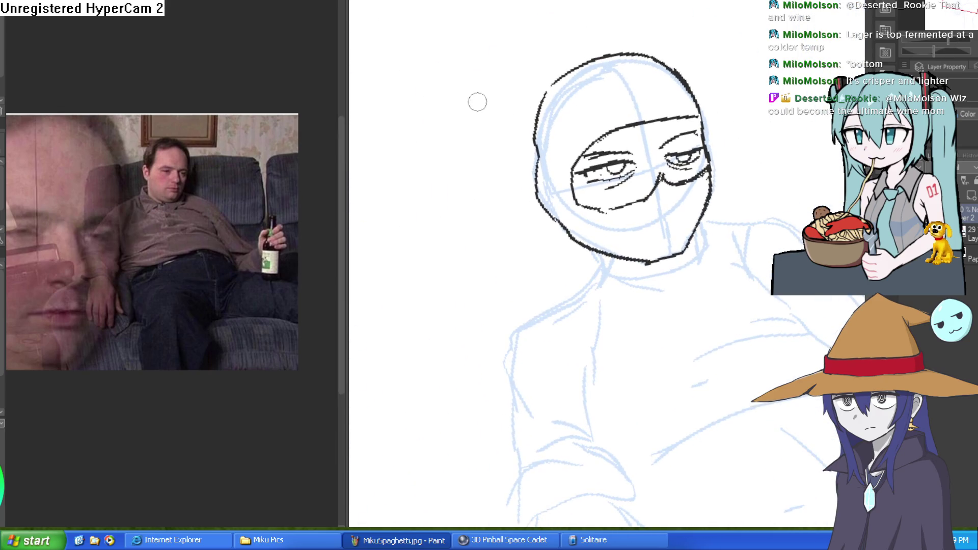
Draw short dark bag lines under both eyes.
{"action": "scroll", "coordinate": [711, 140], "scroll_direction": "up", "scroll_amount": 5}
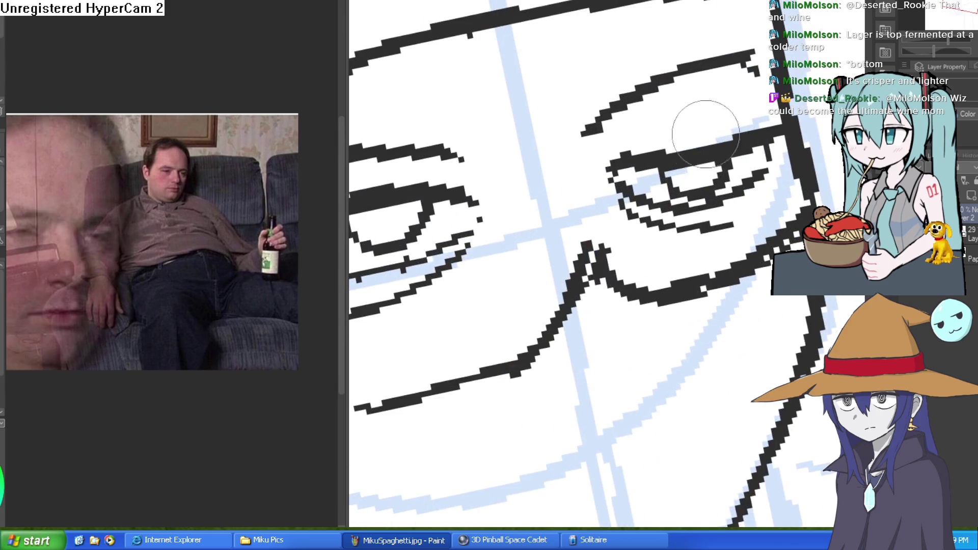
{"action": "scroll", "coordinate": [753, 130], "scroll_direction": "down", "scroll_amount": 4}
{"action": "scroll", "coordinate": [753, 130], "scroll_direction": "down", "scroll_amount": 3}
{"action": "left_click_drag", "start_coordinate": [561, 412], "coordinate": [570, 407]}
{"action": "scroll", "coordinate": [602, 316], "scroll_direction": "up", "scroll_amount": 5}
{"action": "mouse_move", "coordinate": [657, 255]}
{"action": "left_mouse_down"}
{"action": "mouse_move", "coordinate": [733, 137]}
{"action": "mouse_move", "coordinate": [423, 197]}
{"action": "left_mouse_up"}
{"action": "left_click_drag", "start_coordinate": [654, 241], "coordinate": [631, 157]}
{"action": "left_click_drag", "start_coordinate": [473, 211], "coordinate": [498, 220]}
{"action": "left_click_drag", "start_coordinate": [604, 213], "coordinate": [485, 195]}
{"action": "left_click_drag", "start_coordinate": [708, 173], "coordinate": [727, 176]}
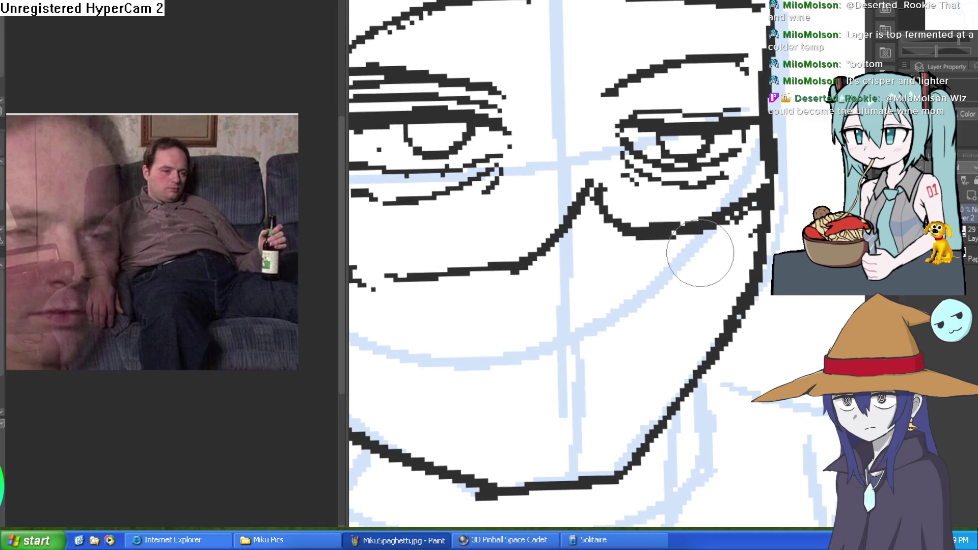
Add a small mark just below the mask's nose line.
{"action": "scroll", "coordinate": [622, 214], "scroll_direction": "down", "scroll_amount": 2}
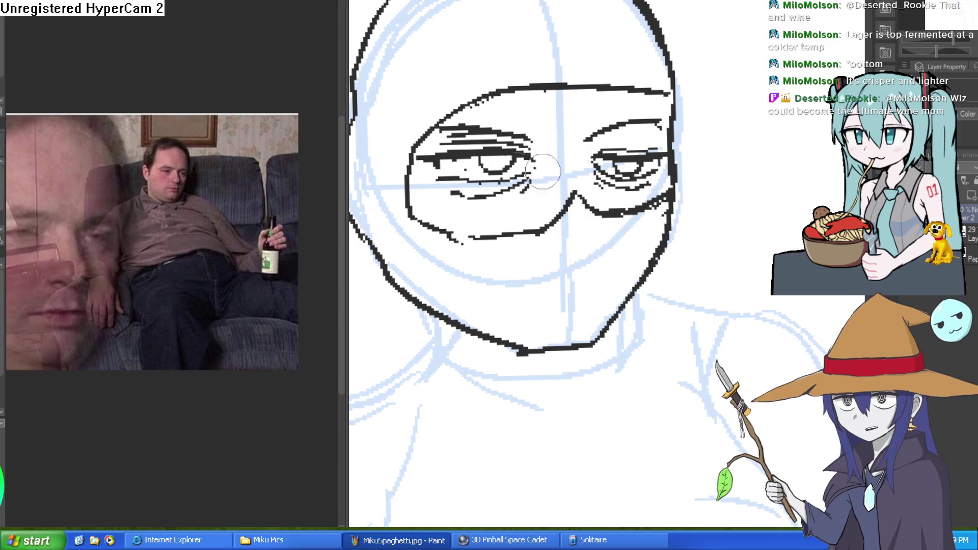
{"action": "left_click", "coordinate": [579, 212]}
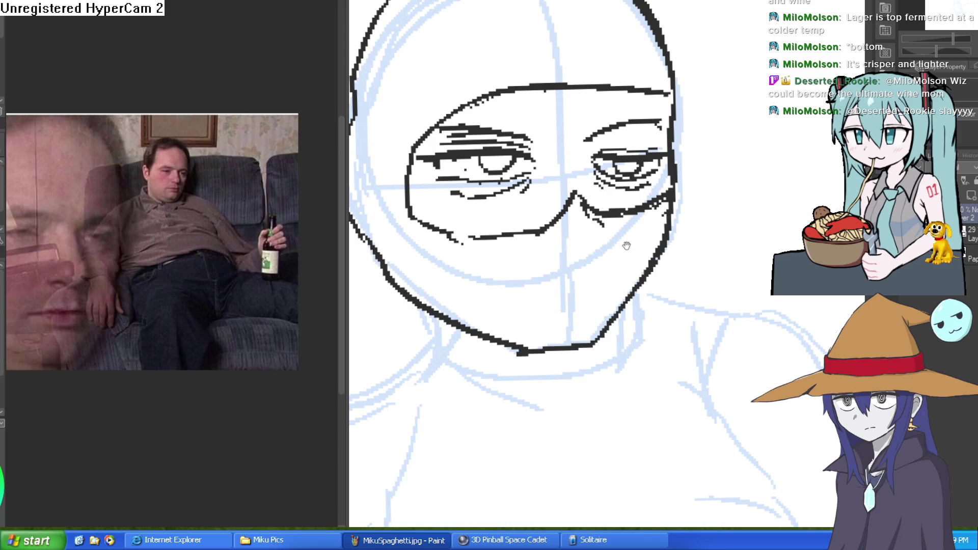
{"action": "left_click_drag", "start_coordinate": [625, 244], "coordinate": [602, 198]}
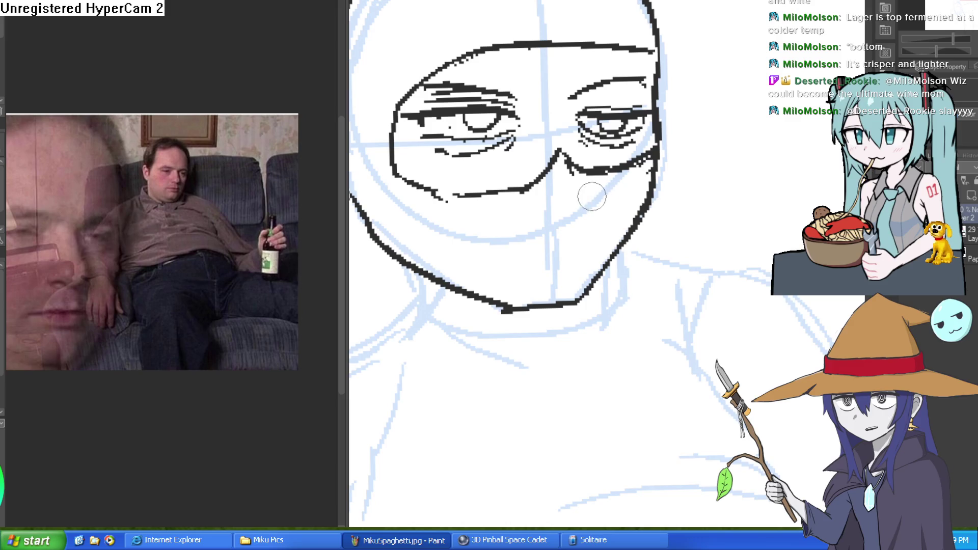
{"action": "scroll", "coordinate": [661, 198], "scroll_direction": "down", "scroll_amount": 3}
{"action": "mouse_move", "coordinate": [608, 204]}
{"action": "left_mouse_down"}
{"action": "mouse_move", "coordinate": [537, 204]}
{"action": "mouse_move", "coordinate": [451, 228]}
{"action": "left_mouse_up"}
{"action": "mouse_move", "coordinate": [541, 211]}
{"action": "left_mouse_down"}
{"action": "mouse_move", "coordinate": [662, 277]}
{"action": "mouse_move", "coordinate": [611, 229]}
{"action": "mouse_move", "coordinate": [519, 81]}
{"action": "mouse_move", "coordinate": [507, 101]}
{"action": "left_mouse_up"}
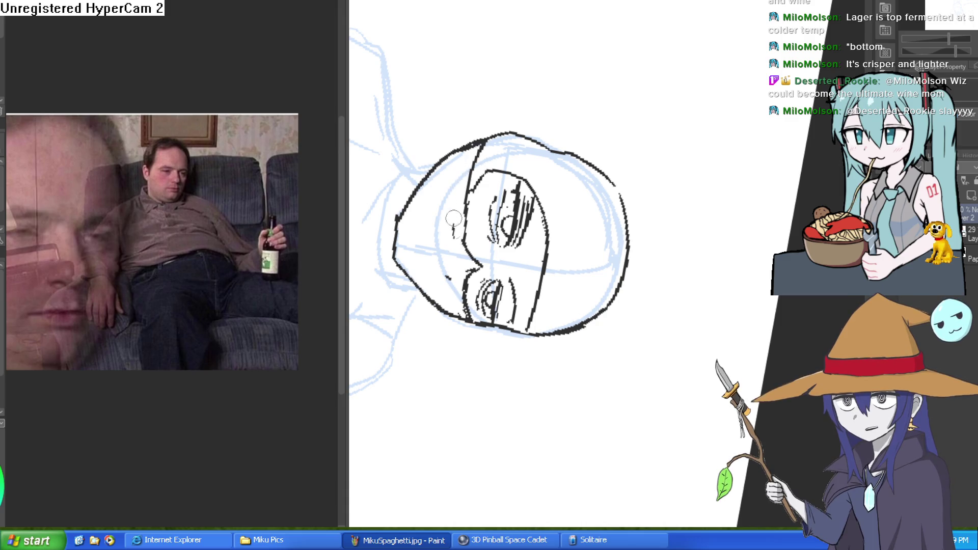
Thicken the right jaw line, removing a stray short stroke off the jaw.
{"action": "mouse_move", "coordinate": [438, 230]}
{"action": "left_mouse_down"}
{"action": "mouse_move", "coordinate": [480, 118]}
{"action": "mouse_move", "coordinate": [537, 190]}
{"action": "mouse_move", "coordinate": [337, 278]}
{"action": "left_mouse_up"}
{"action": "scroll", "coordinate": [675, 142], "scroll_direction": "up", "scroll_amount": 4}
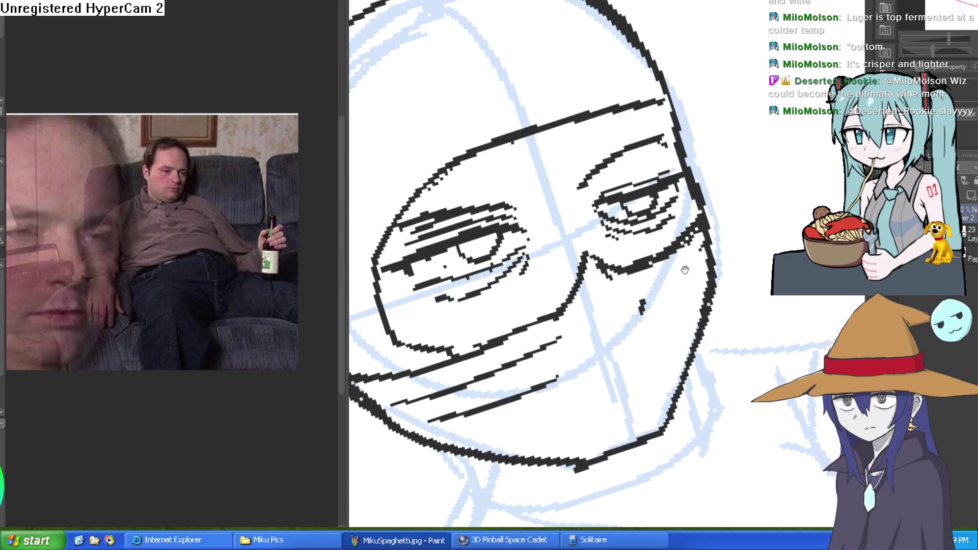
{"action": "left_click_drag", "start_coordinate": [698, 231], "coordinate": [696, 259]}
{"action": "left_click_drag", "start_coordinate": [677, 265], "coordinate": [653, 288]}
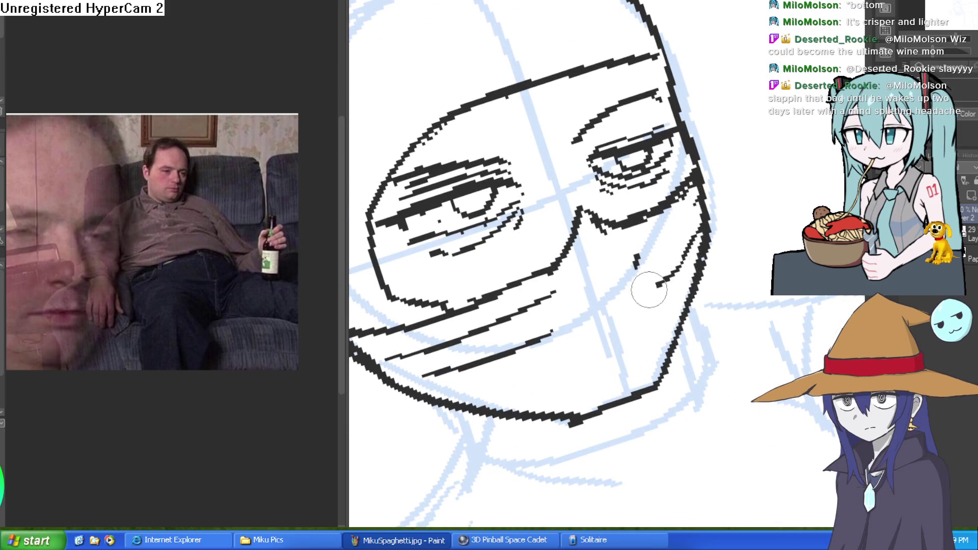
{"action": "key", "text": "ctrl+z"}
{"action": "left_click_drag", "start_coordinate": [705, 214], "coordinate": [678, 262]}
Draw a horizontal ripple line leftward from the jaw across the lower face.
{"action": "left_click_drag", "start_coordinate": [683, 309], "coordinate": [648, 327]}
{"action": "mouse_move", "coordinate": [474, 369]}
{"action": "left_mouse_down"}
{"action": "mouse_move", "coordinate": [400, 380]}
{"action": "mouse_move", "coordinate": [665, 360]}
{"action": "left_mouse_up"}
{"action": "scroll", "coordinate": [676, 349], "scroll_direction": "down", "scroll_amount": 6}
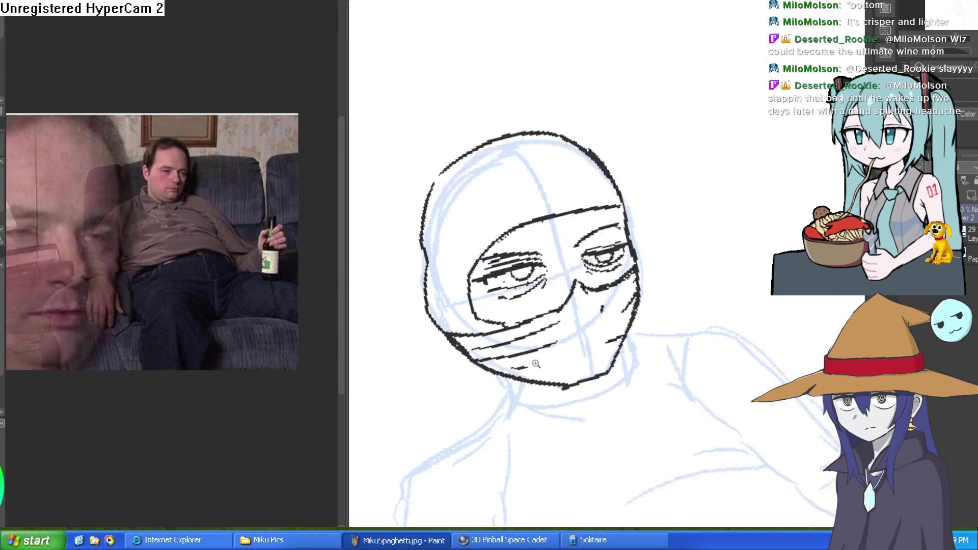
{"action": "mouse_move", "coordinate": [642, 265]}
{"action": "left_mouse_down"}
{"action": "mouse_move", "coordinate": [683, 224]}
{"action": "mouse_move", "coordinate": [666, 242]}
{"action": "mouse_move", "coordinate": [647, 207]}
{"action": "mouse_move", "coordinate": [673, 188]}
{"action": "mouse_move", "coordinate": [645, 165]}
{"action": "mouse_move", "coordinate": [652, 153]}
{"action": "left_mouse_up"}
{"action": "scroll", "coordinate": [657, 163], "scroll_direction": "down", "scroll_amount": 2}
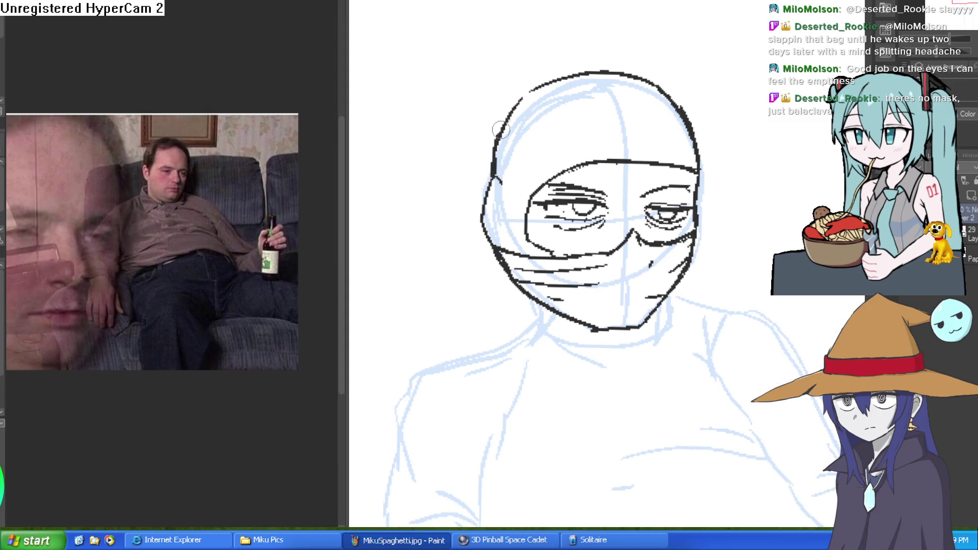
{"action": "scroll", "coordinate": [655, 98], "scroll_direction": "down", "scroll_amount": 2}
Hatch the left jaw corner and add a short line below the jaw.
{"action": "left_click_drag", "start_coordinate": [709, 146], "coordinate": [692, 134]}
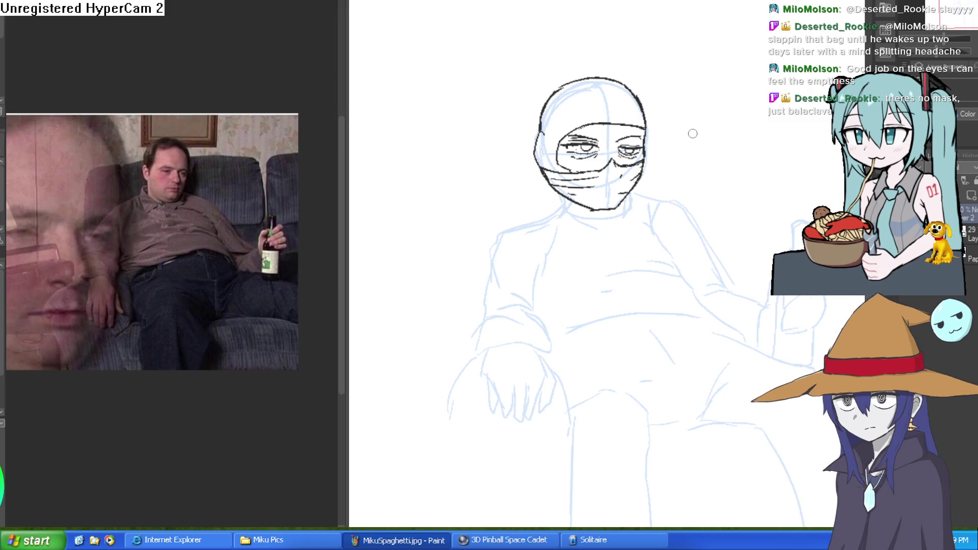
{"action": "scroll", "coordinate": [693, 134], "scroll_direction": "up", "scroll_amount": 5}
{"action": "scroll", "coordinate": [693, 133], "scroll_direction": "down", "scroll_amount": 4}
{"action": "mouse_move", "coordinate": [749, 214]}
{"action": "left_mouse_down"}
{"action": "mouse_move", "coordinate": [774, 195]}
{"action": "mouse_move", "coordinate": [783, 125]}
{"action": "left_mouse_up"}
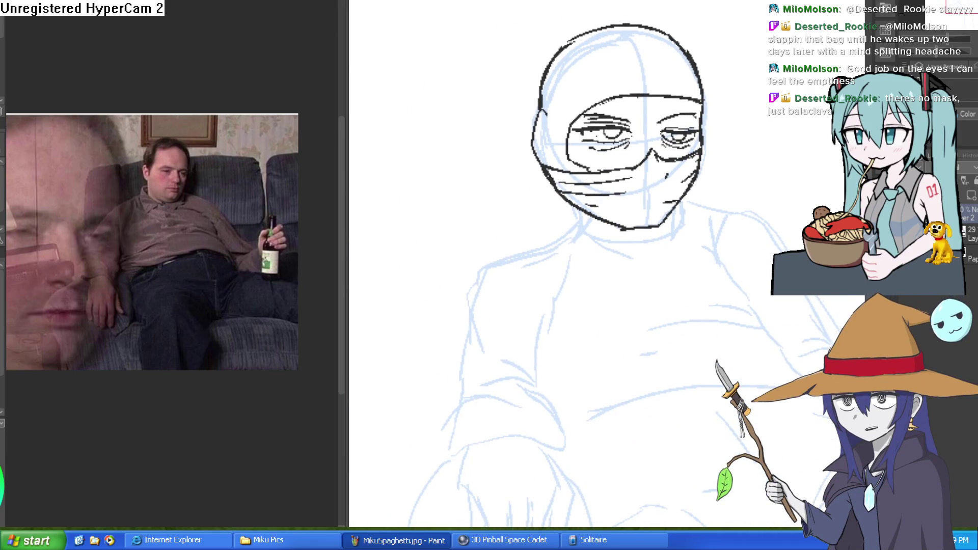
{"action": "scroll", "coordinate": [824, 117], "scroll_direction": "down", "scroll_amount": 2}
{"action": "scroll", "coordinate": [740, 207], "scroll_direction": "up", "scroll_amount": 4}
{"action": "mouse_move", "coordinate": [634, 168]}
{"action": "left_mouse_down"}
{"action": "mouse_move", "coordinate": [642, 113]}
{"action": "mouse_move", "coordinate": [615, 88]}
{"action": "mouse_move", "coordinate": [624, 138]}
{"action": "mouse_move", "coordinate": [594, 153]}
{"action": "mouse_move", "coordinate": [724, 186]}
{"action": "left_mouse_up"}
{"action": "mouse_move", "coordinate": [499, 130]}
{"action": "left_mouse_down"}
{"action": "mouse_move", "coordinate": [520, 156]}
{"action": "mouse_move", "coordinate": [597, 184]}
{"action": "mouse_move", "coordinate": [524, 148]}
{"action": "left_mouse_up"}
{"action": "mouse_move", "coordinate": [499, 116]}
{"action": "left_mouse_down"}
{"action": "mouse_move", "coordinate": [509, 162]}
{"action": "mouse_move", "coordinate": [578, 198]}
{"action": "left_mouse_up"}
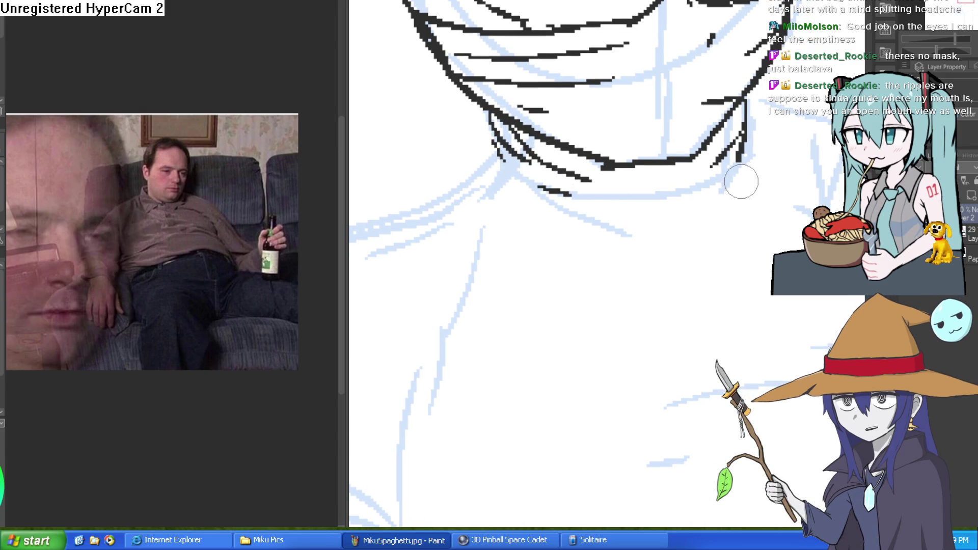
Draw the collar line wrapping beneath the chin.
{"action": "left_click_drag", "start_coordinate": [686, 208], "coordinate": [625, 168]}
{"action": "mouse_move", "coordinate": [693, 92]}
{"action": "left_mouse_down"}
{"action": "mouse_move", "coordinate": [626, 148]}
{"action": "mouse_move", "coordinate": [422, 99]}
{"action": "left_mouse_up"}
{"action": "scroll", "coordinate": [640, 148], "scroll_direction": "down", "scroll_amount": 1}
{"action": "scroll", "coordinate": [640, 149], "scroll_direction": "down", "scroll_amount": 3}
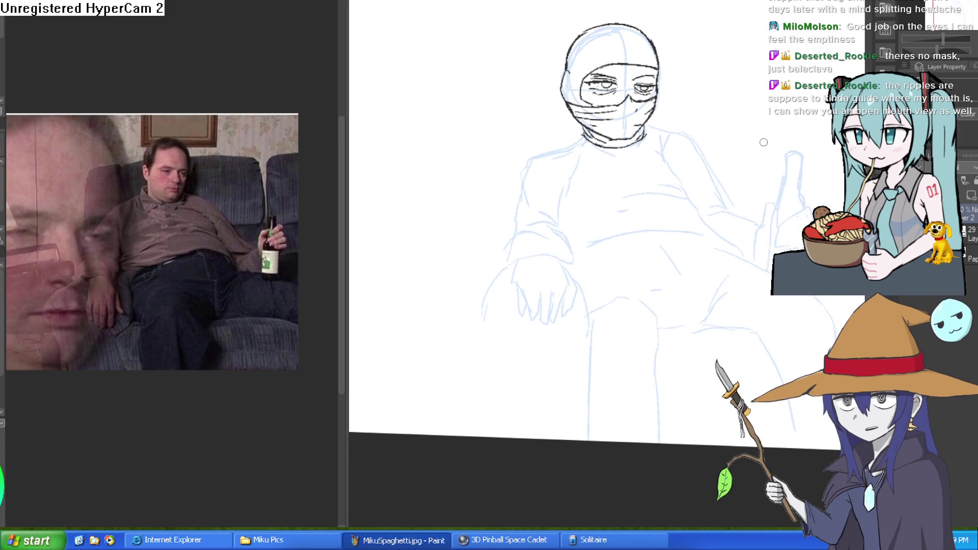
{"action": "scroll", "coordinate": [618, 146], "scroll_direction": "up", "scroll_amount": 3}
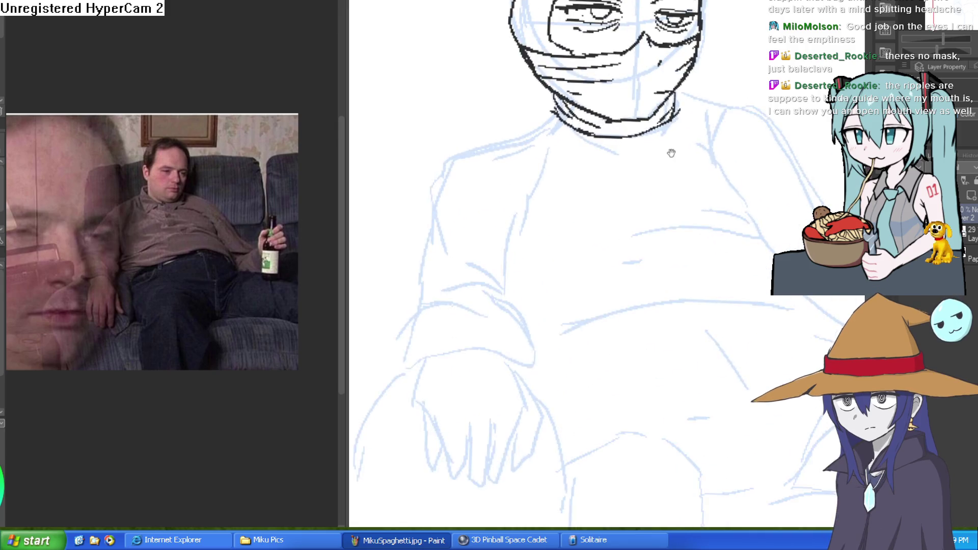